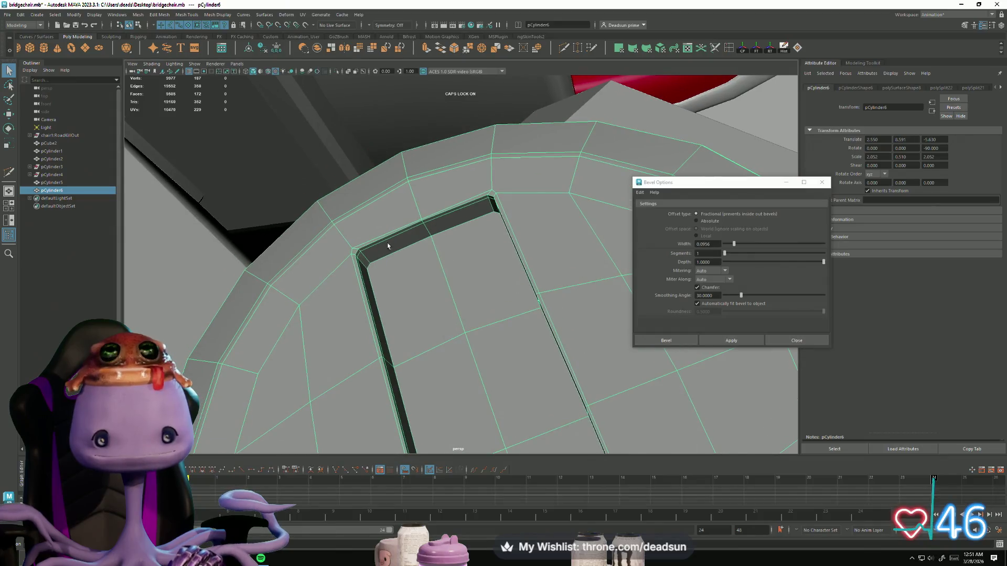
Multi-Cut supporting edges from the disc's outer edge to the groove corners and commit them
mouse_move(407, 287)
alt+mouse_down()
mouse_move(393, 311)
mouse_move(373, 317)
mouse_move(423, 296)
mouse_move(556, 293)
alt+mouse_up()
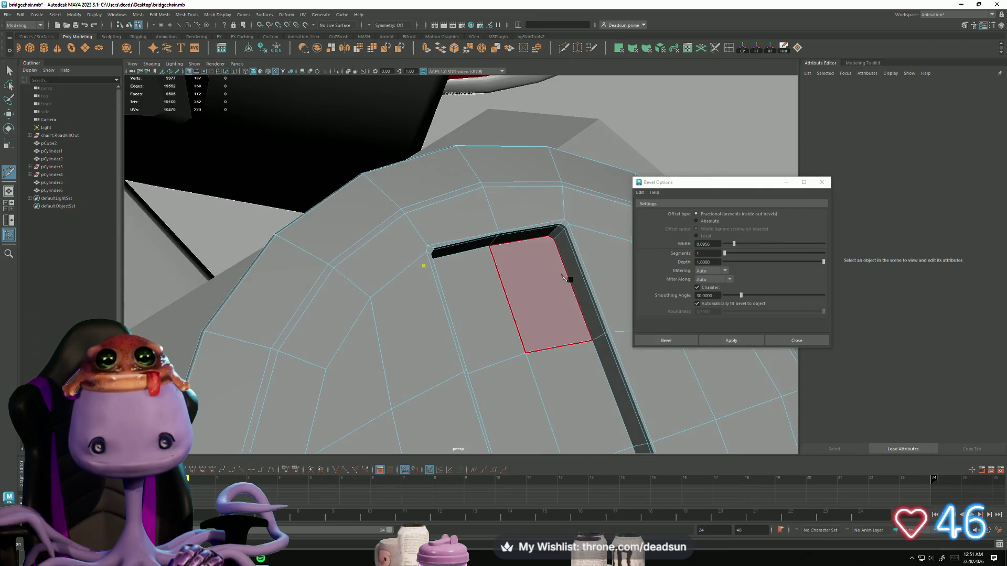
click(424, 265)
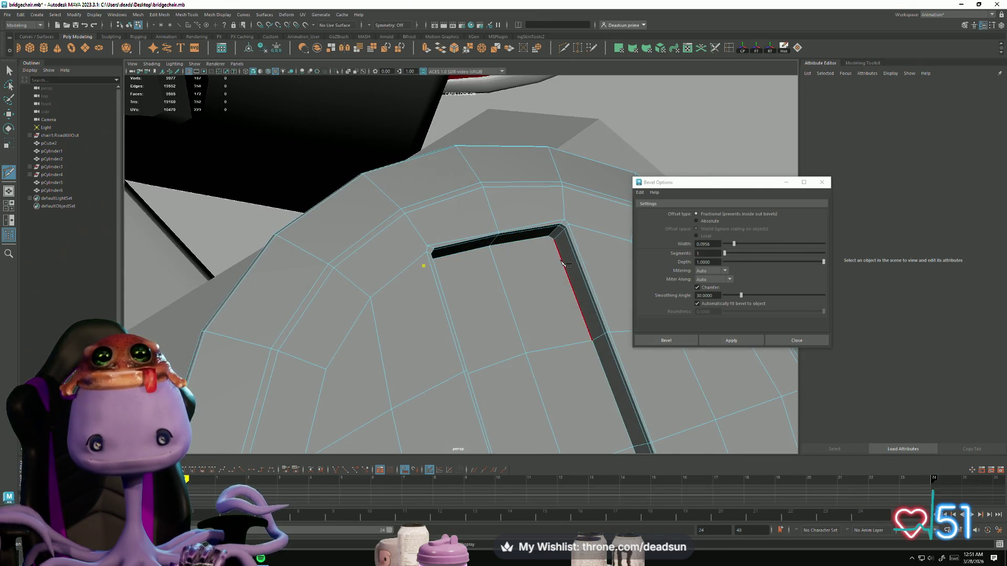
click(555, 243)
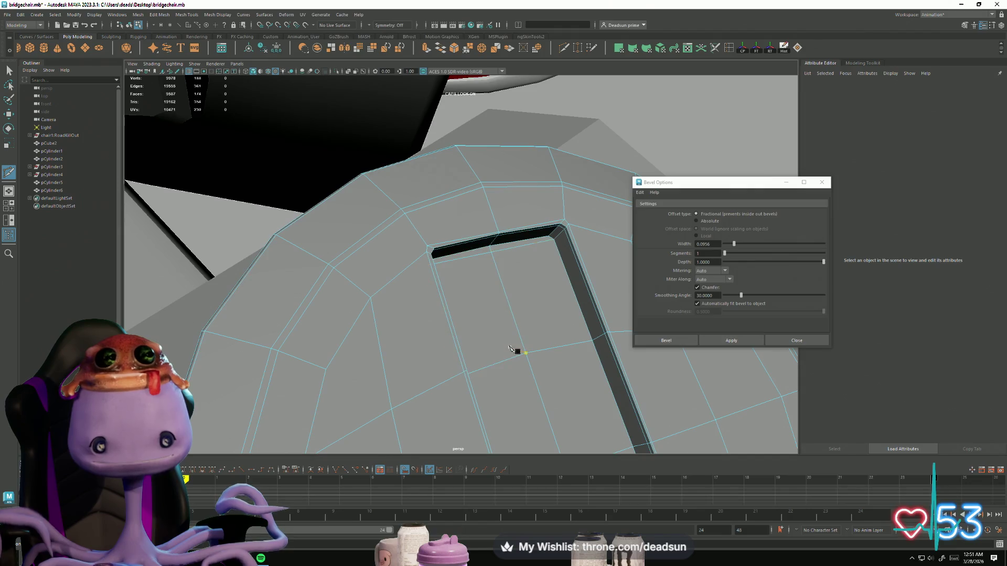
mouse_move(517, 360)
alt+mouse_down()
mouse_move(429, 119)
mouse_move(399, 219)
mouse_move(477, 400)
mouse_move(535, 314)
alt+mouse_up()
alt+drag(556, 365, 472, 341)
click(448, 332)
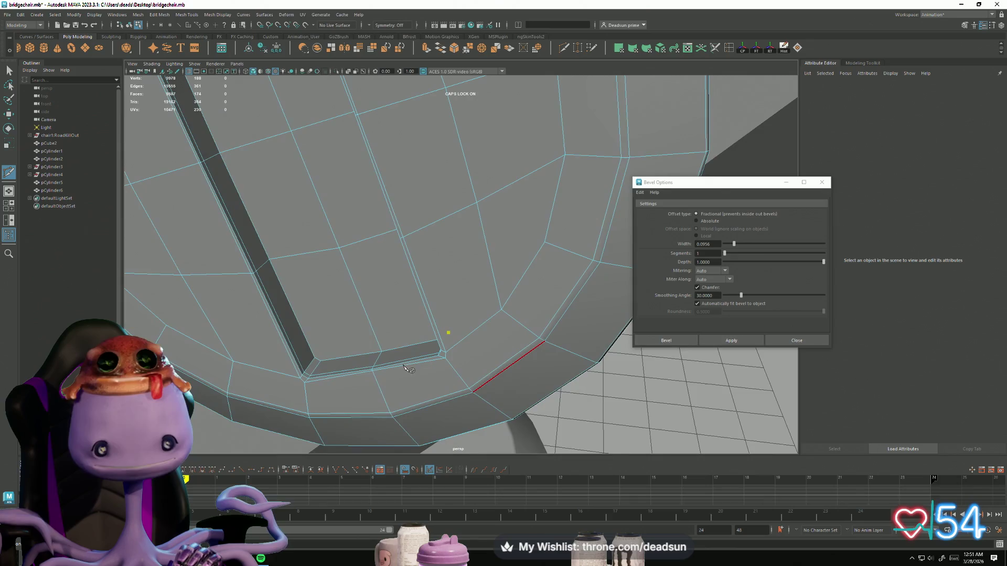
key(Return)
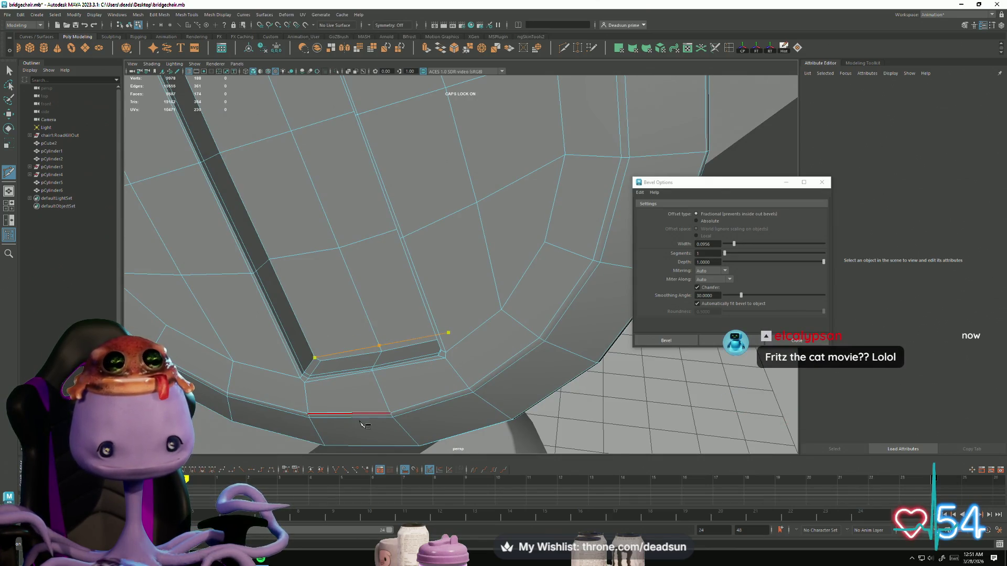
Return to Object Mode, reframe around the bracket and reselect the round hinge disc
alt+right_drag(347, 425, 166, 227)
key(q)
mouse_move(166, 227)
alt+mouse_down()
mouse_move(393, 270)
mouse_move(490, 273)
alt+mouse_up()
alt+right_drag(490, 273, 430, 246)
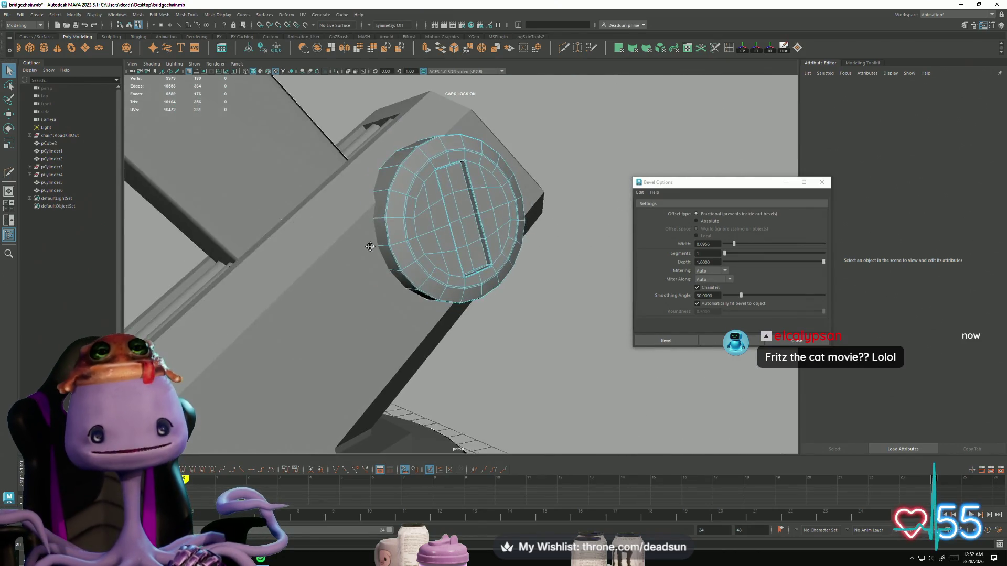
alt+drag(430, 246, 398, 267)
right_drag(399, 268, 534, 182)
click(534, 181)
mouse_move(534, 182)
alt+mouse_down()
mouse_move(354, 305)
mouse_move(400, 319)
mouse_move(325, 304)
alt+mouse_up()
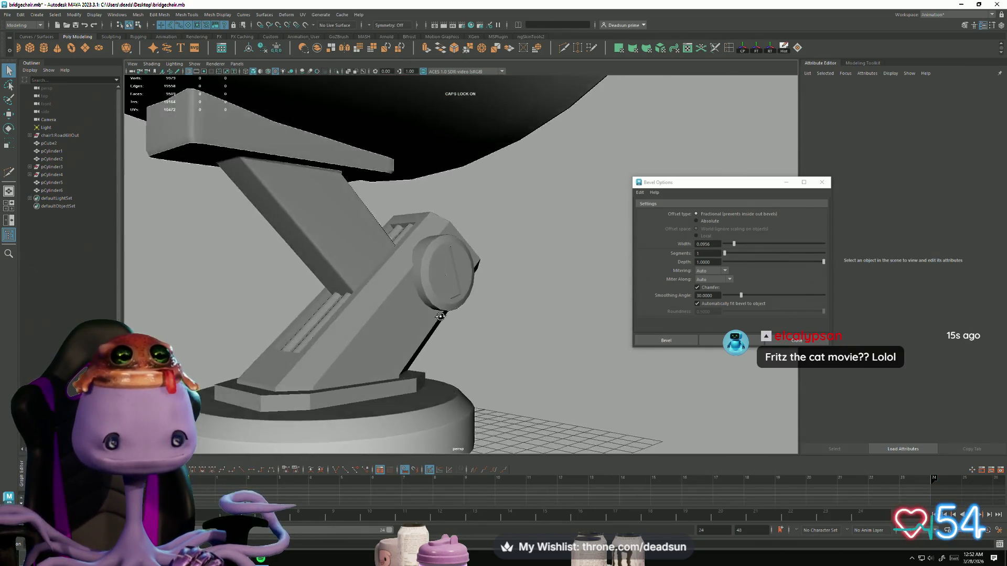
alt+right_drag(325, 304, 259, 292)
alt+drag(258, 292, 285, 312)
scroll(470, 334, up, 5)
click(470, 334)
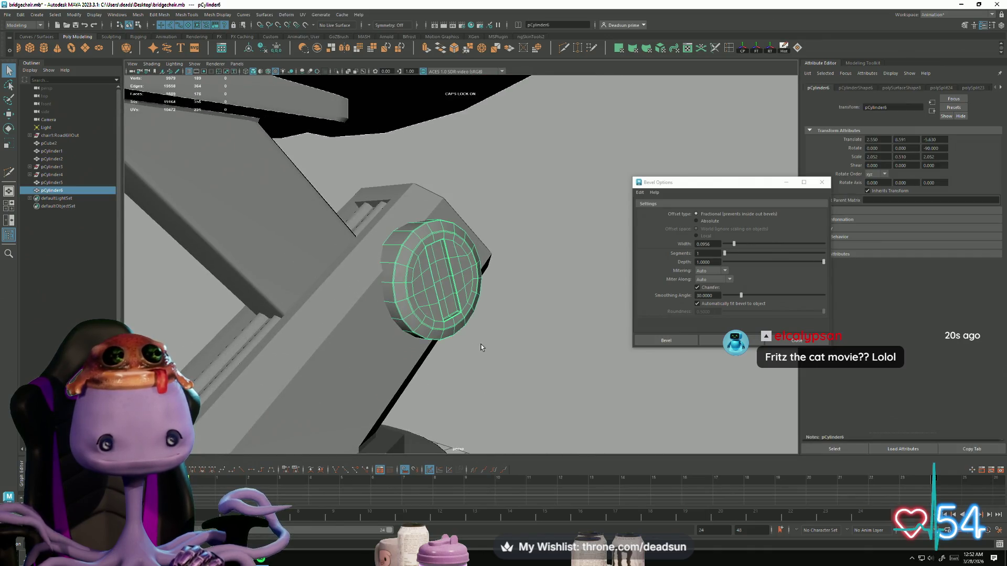
Select the angled pedestal arm (pCylinder1) and orbit around it to inspect its bevels
alt+drag(480, 344, 473, 353)
click(539, 402)
alt+right_drag(539, 402, 447, 372)
mouse_move(447, 372)
alt+mouse_down()
mouse_move(333, 371)
mouse_move(425, 366)
mouse_move(322, 377)
mouse_move(393, 376)
mouse_move(326, 386)
alt+mouse_up()
click(472, 274)
alt+right_drag(524, 386, 663, 386)
alt+drag(664, 386, 315, 379)
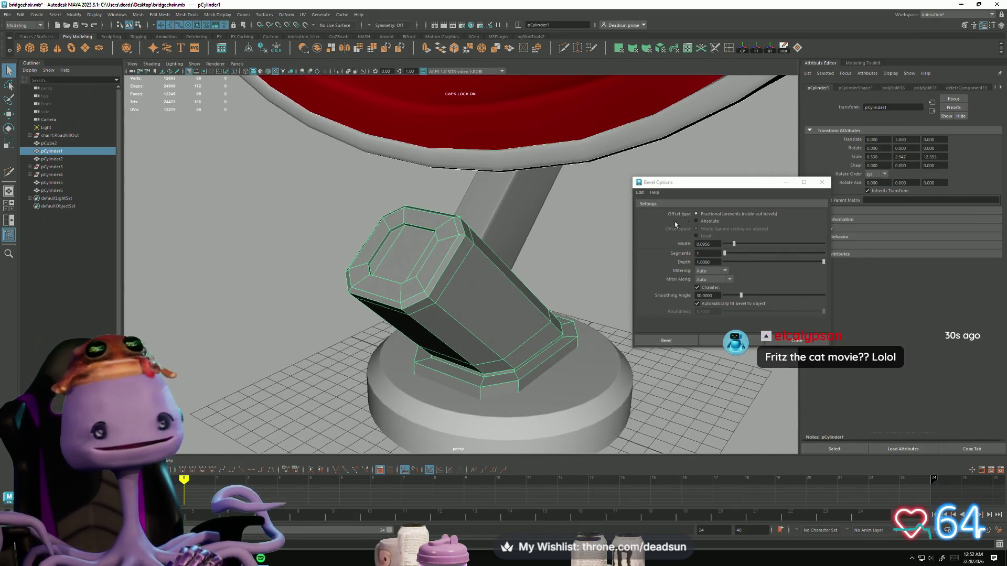
Close the Bevel Options window and select the round hinge disc (pCylinder6)
click(821, 182)
mouse_move(577, 325)
alt+mouse_down()
mouse_move(415, 354)
mouse_move(432, 357)
alt+mouse_up()
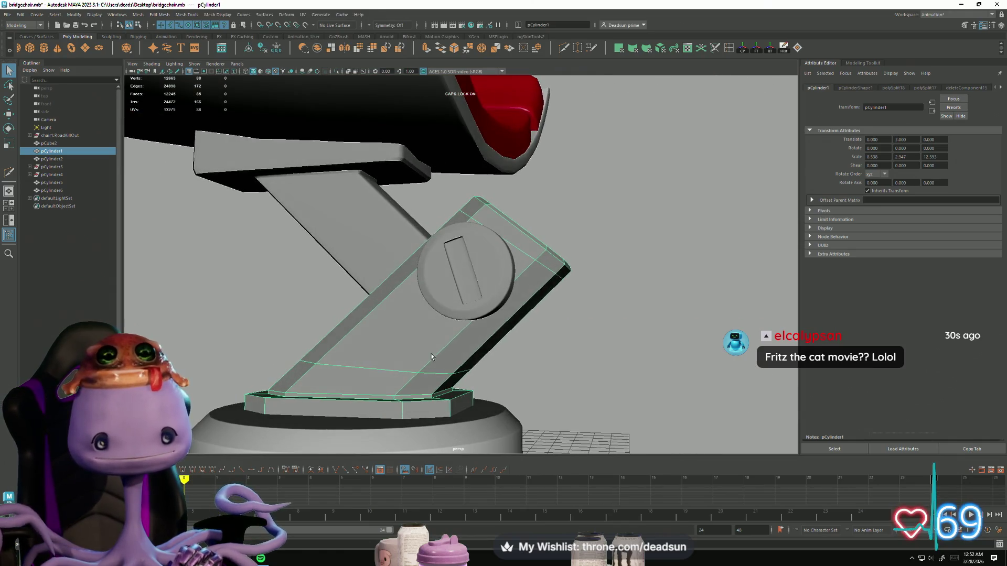
click(473, 308)
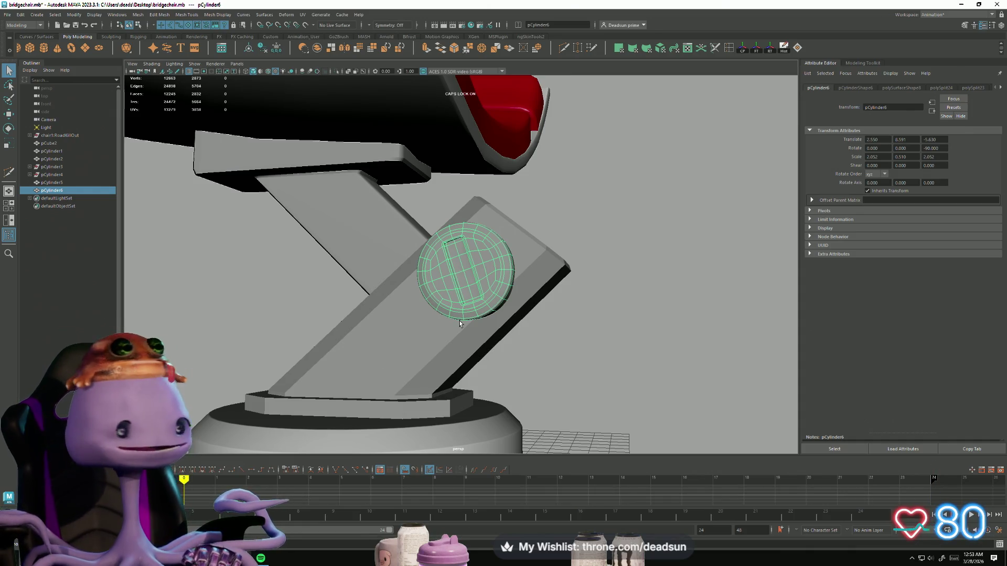
key(XF86AudioLowerVolume)
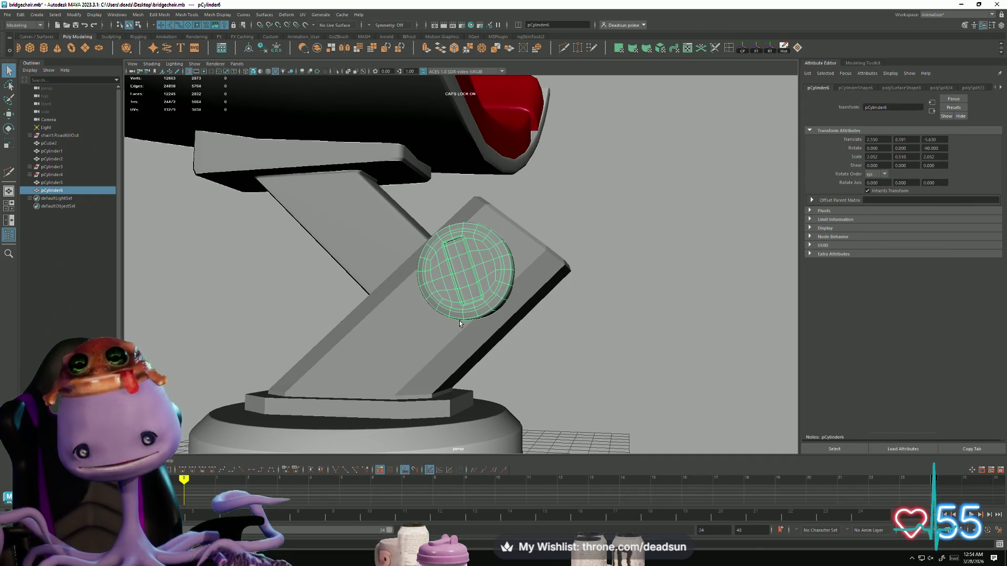
Orbit around the stand and select the round hinge cap (pCylinder6)
click(611, 283)
mouse_move(612, 283)
alt+mouse_down()
mouse_move(517, 329)
mouse_move(510, 314)
mouse_move(333, 335)
mouse_move(480, 293)
alt+mouse_up()
click(493, 274)
mouse_move(507, 330)
alt+mouse_down()
mouse_move(562, 311)
mouse_move(572, 317)
mouse_move(437, 337)
mouse_move(524, 346)
alt+mouse_up()
click(562, 311)
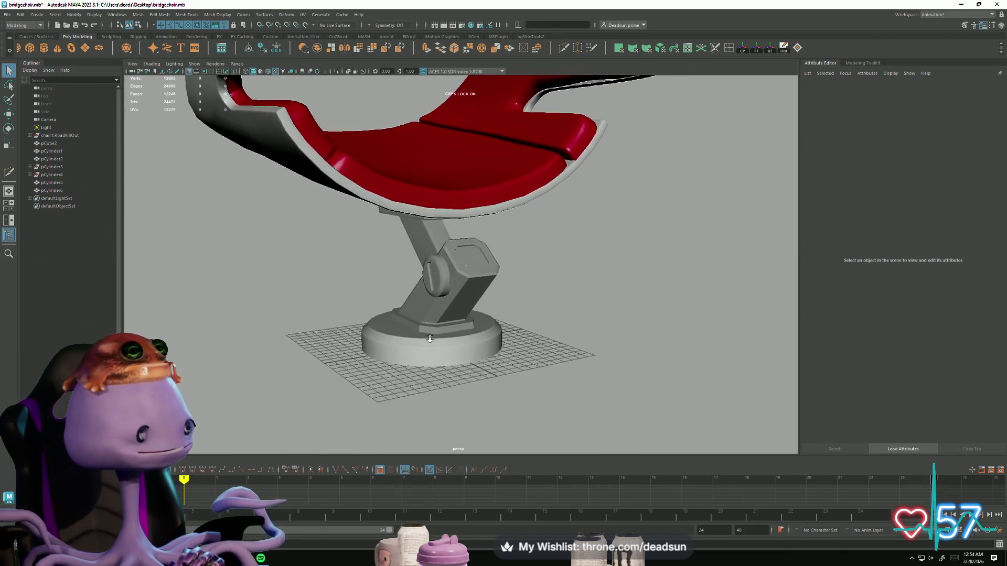
scroll(536, 350, up, 6)
click(499, 281)
mouse_move(650, 360)
alt+mouse_down()
mouse_move(584, 343)
mouse_move(649, 363)
alt+mouse_up()
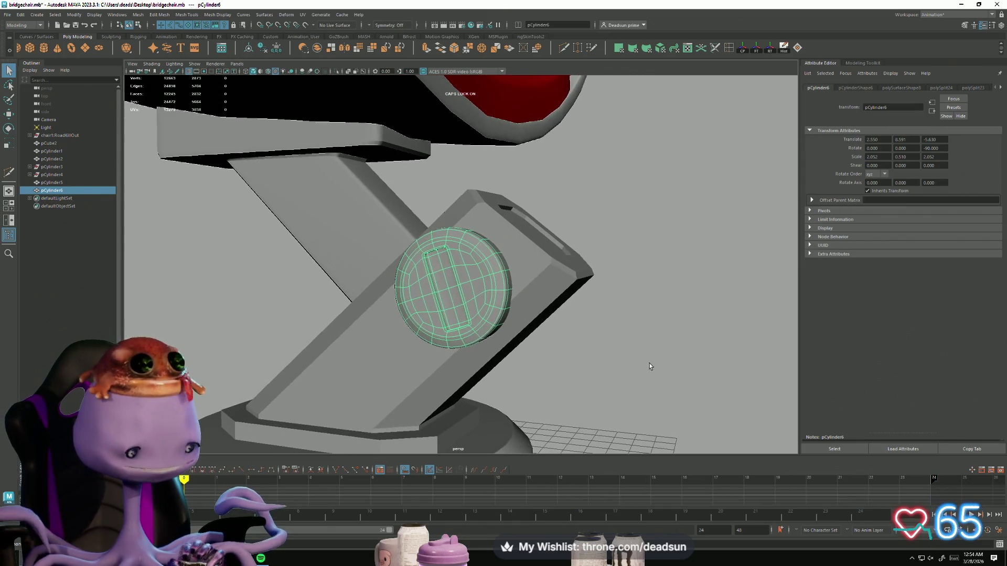
click(625, 347)
mouse_move(592, 380)
alt+mouse_down()
mouse_move(591, 333)
mouse_move(555, 378)
mouse_move(588, 371)
mouse_move(488, 331)
alt+mouse_up()
click(431, 294)
alt+drag(431, 295, 460, 382)
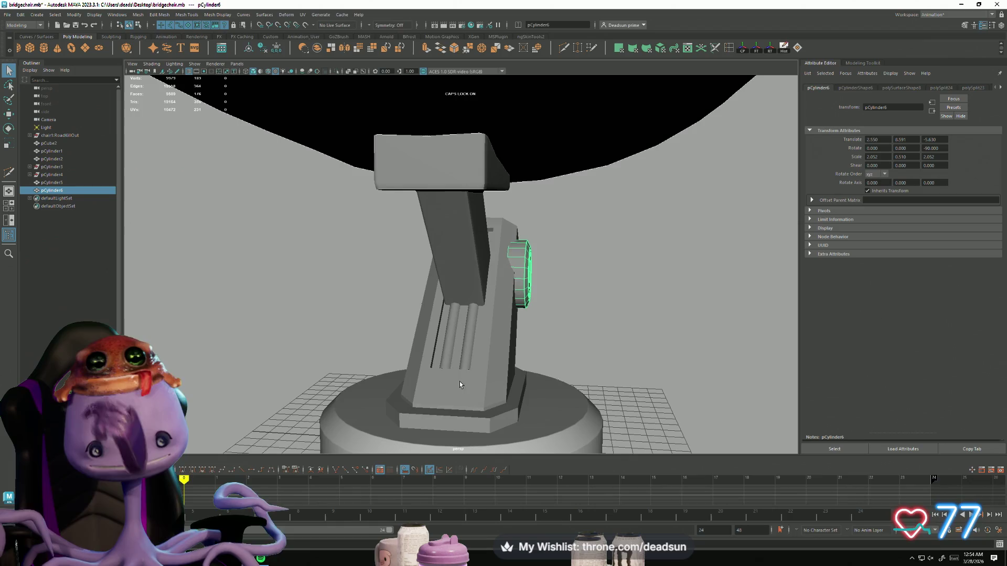
Nudge the hinge cap along X to 2.503 against the support arm, then view the whole chair
key(space)
key(space)
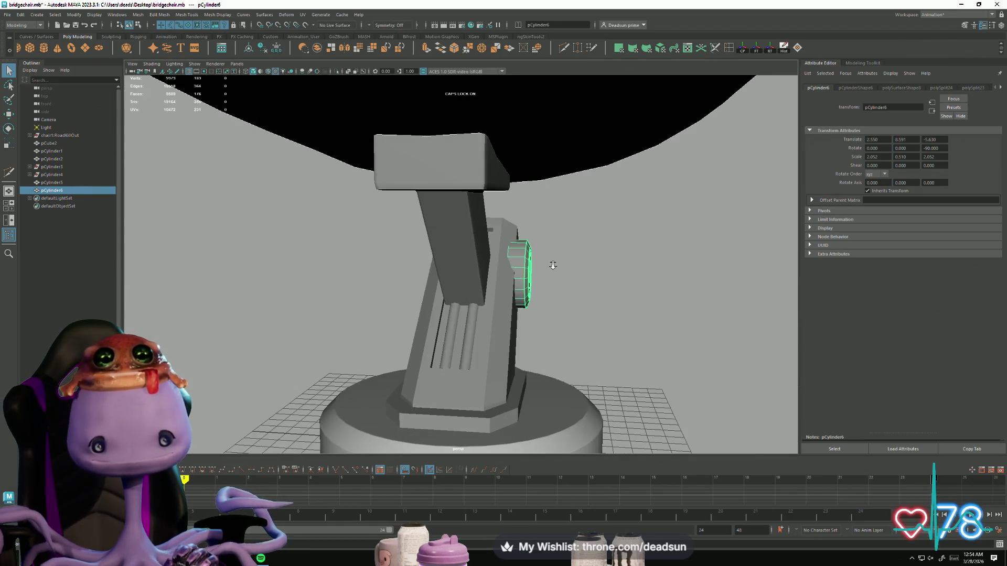
scroll(626, 196, up, 5)
key(w)
drag(610, 283, 607, 285)
key(ctrl+z)
key(ctrl+z)
key(ctrl+z)
mouse_move(586, 322)
alt+right_down()
mouse_move(364, 337)
mouse_move(388, 333)
alt+right_up()
mouse_move(388, 334)
alt+mouse_down()
mouse_move(326, 333)
mouse_move(330, 308)
mouse_move(382, 344)
mouse_move(455, 333)
mouse_move(468, 316)
mouse_move(473, 336)
alt+mouse_up()
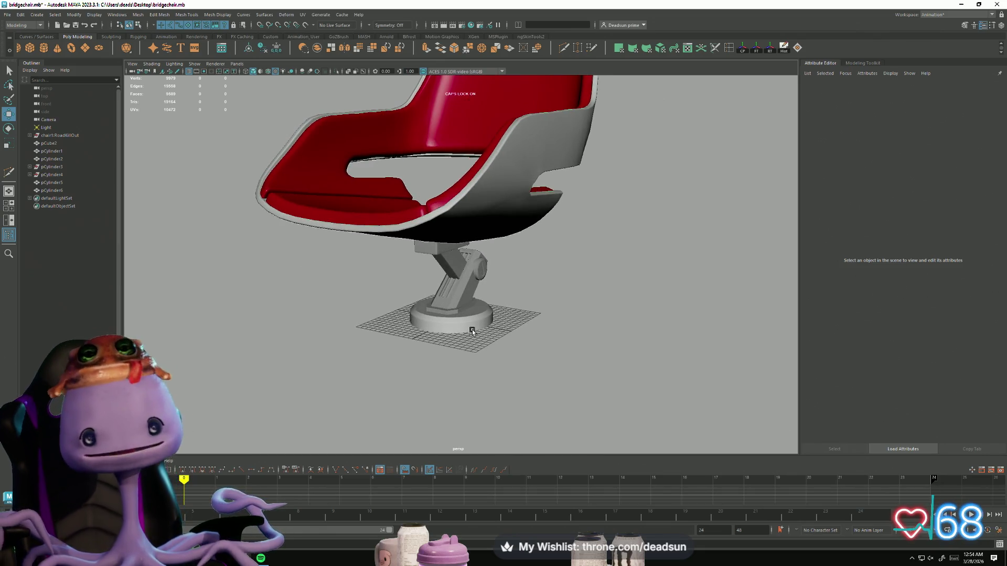
click(472, 215)
mouse_move(432, 237)
alt+right_down()
mouse_move(587, 292)
mouse_move(571, 314)
mouse_move(463, 243)
mouse_move(479, 265)
mouse_move(469, 217)
alt+right_up()
key(F10)
double_click(472, 215)
mouse_move(607, 278)
alt+mouse_down()
mouse_move(566, 262)
mouse_move(598, 278)
alt+mouse_up()
shift+double_click(541, 209)
mouse_move(541, 209)
alt+mouse_down()
mouse_move(488, 247)
mouse_move(513, 195)
mouse_move(481, 166)
alt+mouse_up()
double_click(479, 157)
mouse_move(589, 274)
alt+mouse_down()
mouse_move(451, 262)
mouse_move(335, 283)
mouse_move(320, 307)
mouse_move(362, 209)
mouse_move(366, 364)
mouse_move(452, 387)
alt+mouse_up()
scroll(289, 328, up, 3)
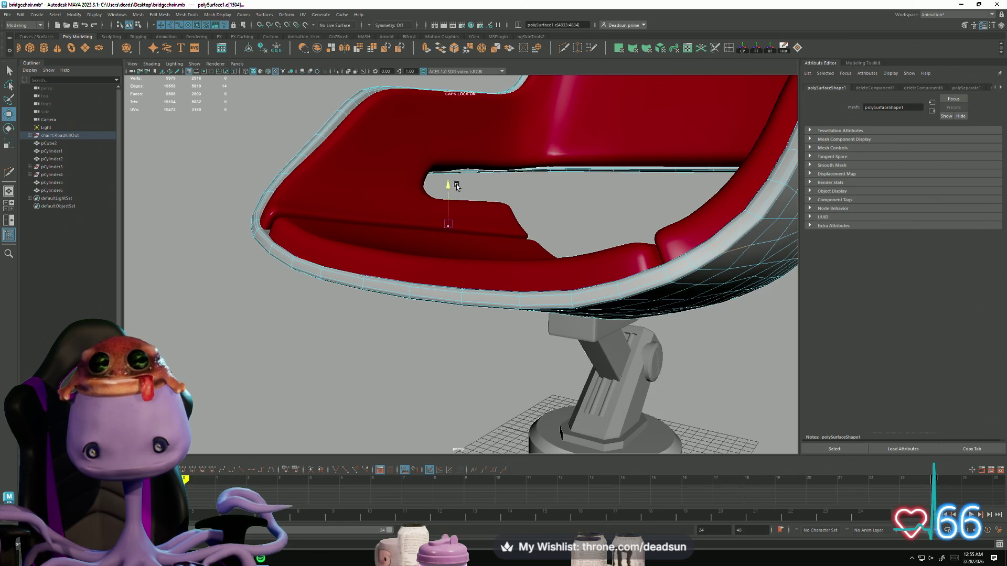
mouse_move(437, 229)
alt+mouse_down()
mouse_move(389, 315)
mouse_move(359, 319)
alt+mouse_up()
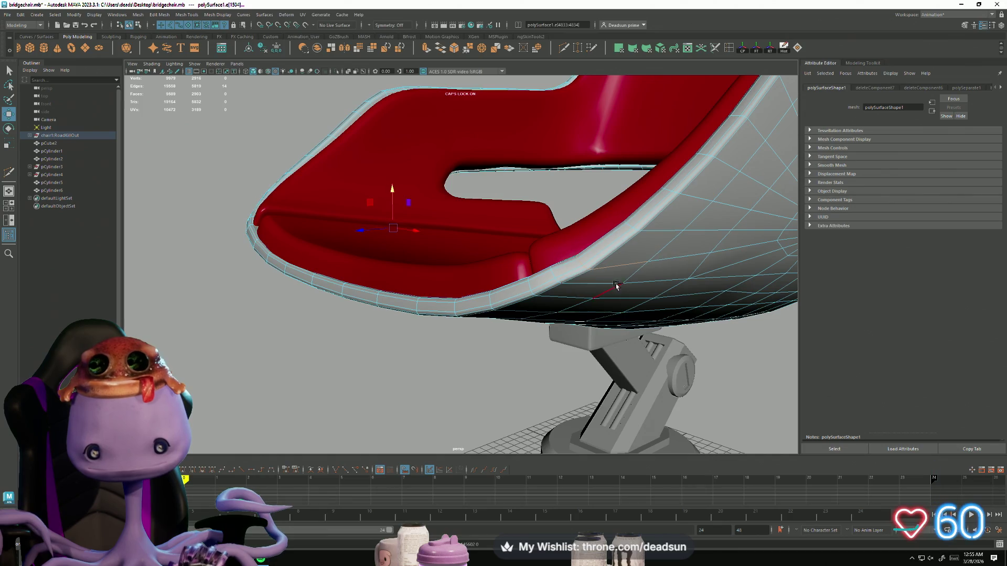
mouse_move(648, 285)
alt+mouse_down()
mouse_move(498, 343)
mouse_move(546, 341)
mouse_move(536, 255)
alt+mouse_up()
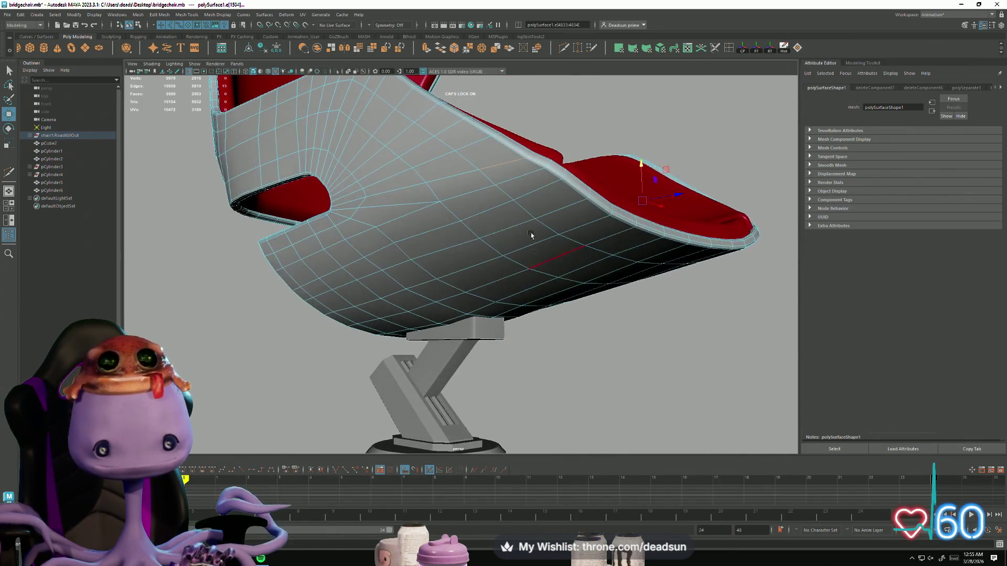
mouse_move(515, 208)
alt+mouse_down()
mouse_move(480, 241)
mouse_move(497, 244)
alt+mouse_up()
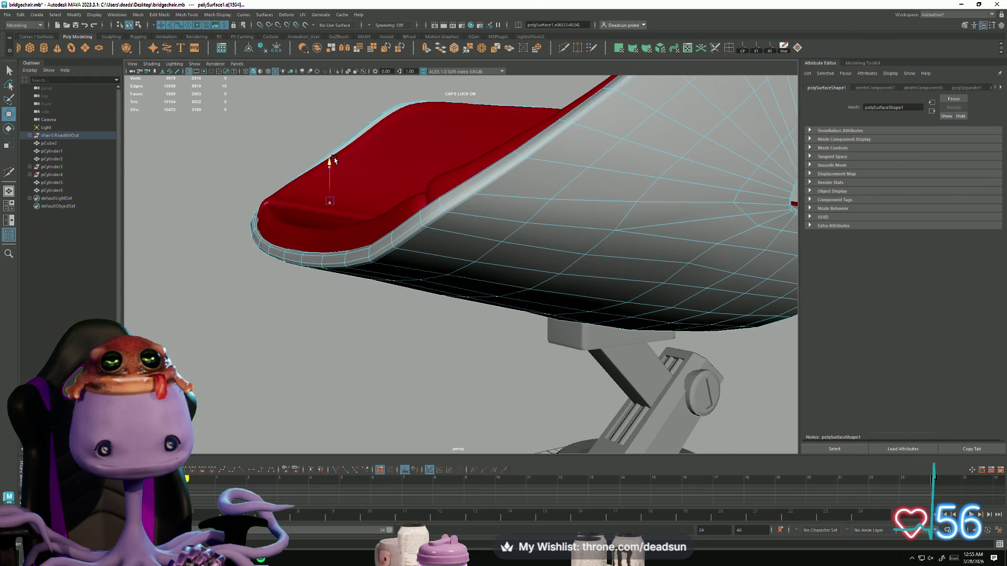
mouse_move(335, 159)
alt+mouse_down()
mouse_move(348, 168)
mouse_move(337, 275)
mouse_move(516, 318)
alt+mouse_up()
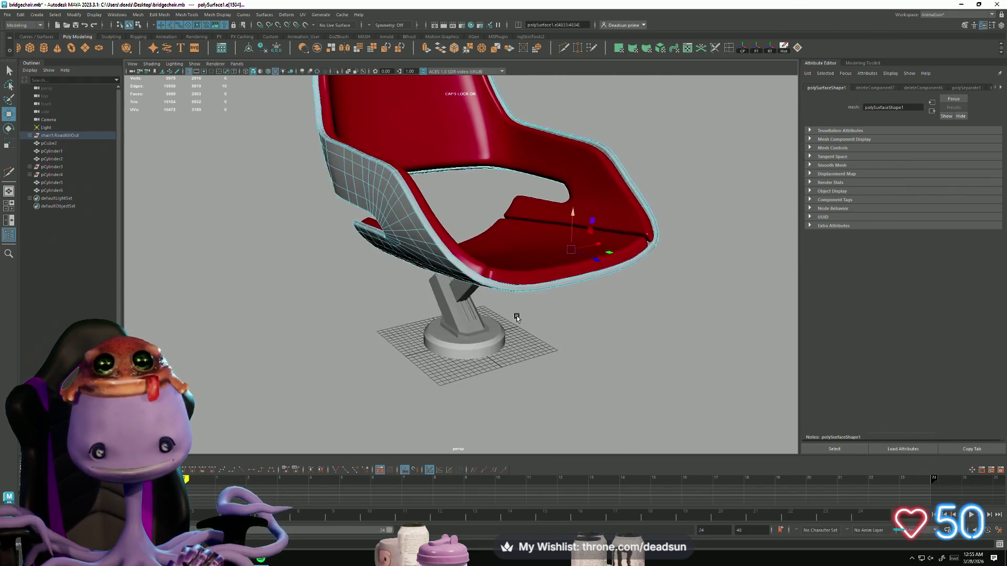
right_click(482, 294)
click(600, 323)
mouse_move(600, 322)
alt+mouse_down()
mouse_move(555, 344)
mouse_move(402, 341)
mouse_move(418, 262)
mouse_move(411, 312)
mouse_move(364, 346)
mouse_move(298, 353)
alt+mouse_up()
mouse_move(299, 353)
alt+right_down()
mouse_move(317, 362)
mouse_move(447, 164)
mouse_move(505, 316)
mouse_move(379, 327)
alt+right_up()
mouse_move(379, 328)
alt+mouse_down()
mouse_move(434, 331)
mouse_move(421, 263)
mouse_move(487, 283)
alt+mouse_up()
click(430, 348)
click(487, 283)
scroll(487, 283, up, 8)
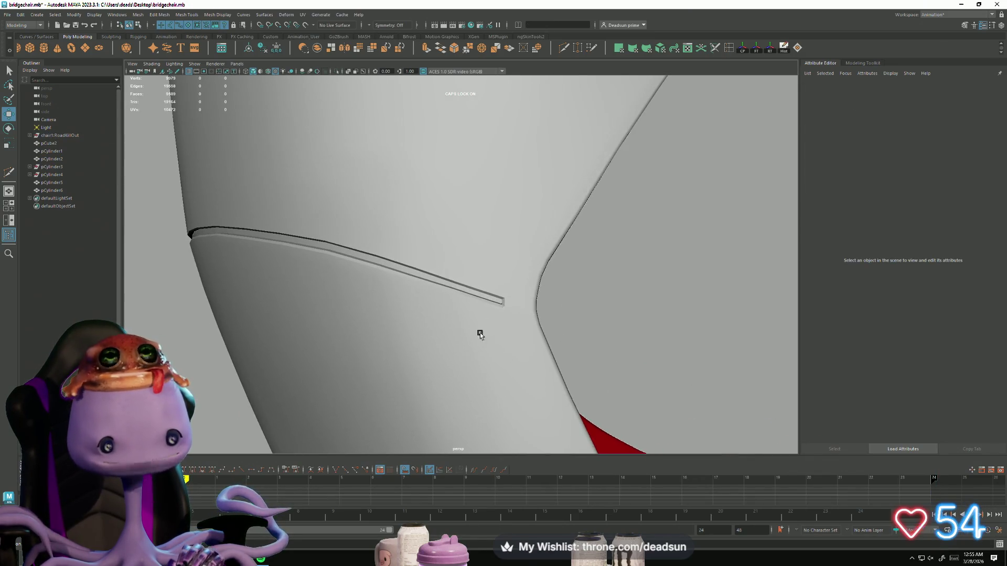
click(493, 300)
scroll(506, 375, up, 5)
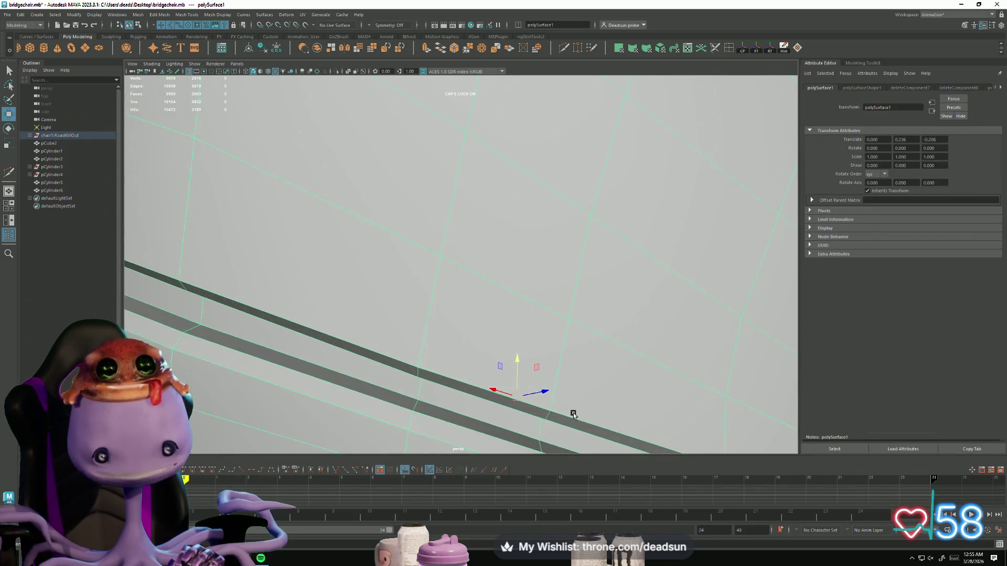
scroll(546, 386, down, 2)
alt+drag(545, 382, 545, 385)
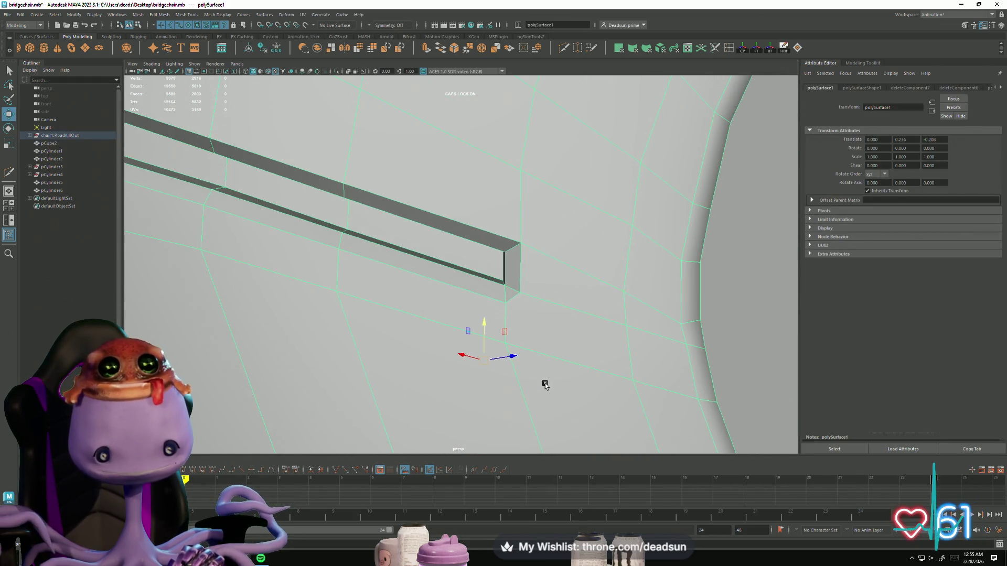
key(f)
mouse_move(187, 279)
alt+mouse_down()
mouse_move(364, 331)
mouse_move(383, 327)
alt+mouse_up()
mouse_move(383, 327)
alt+right_down()
mouse_move(551, 292)
mouse_move(519, 332)
alt+right_up()
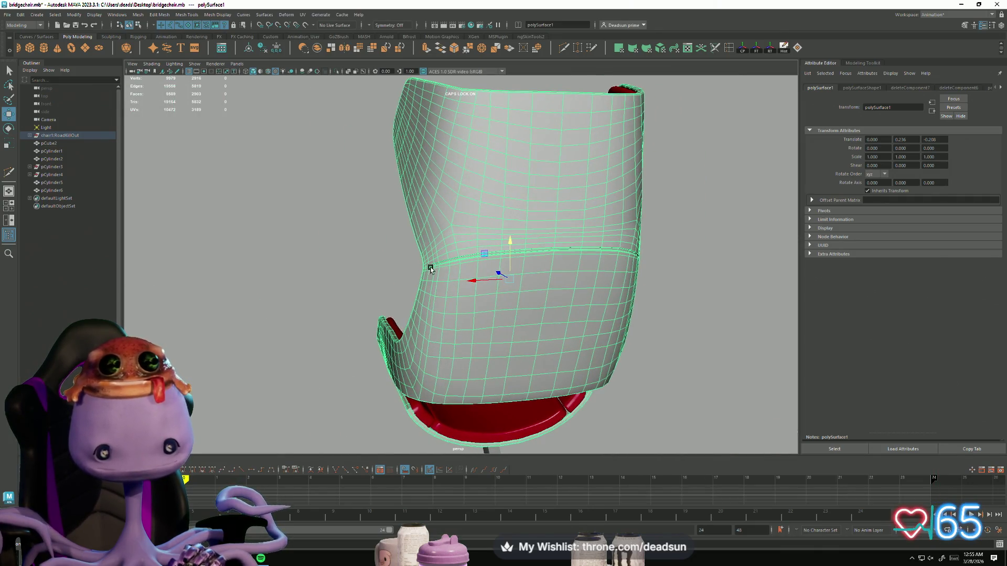
click(686, 213)
alt+right_drag(686, 213, 393, 333)
mouse_move(393, 332)
alt+mouse_down()
mouse_move(441, 337)
mouse_move(310, 336)
mouse_move(537, 319)
mouse_move(519, 326)
mouse_move(519, 355)
alt+mouse_up()
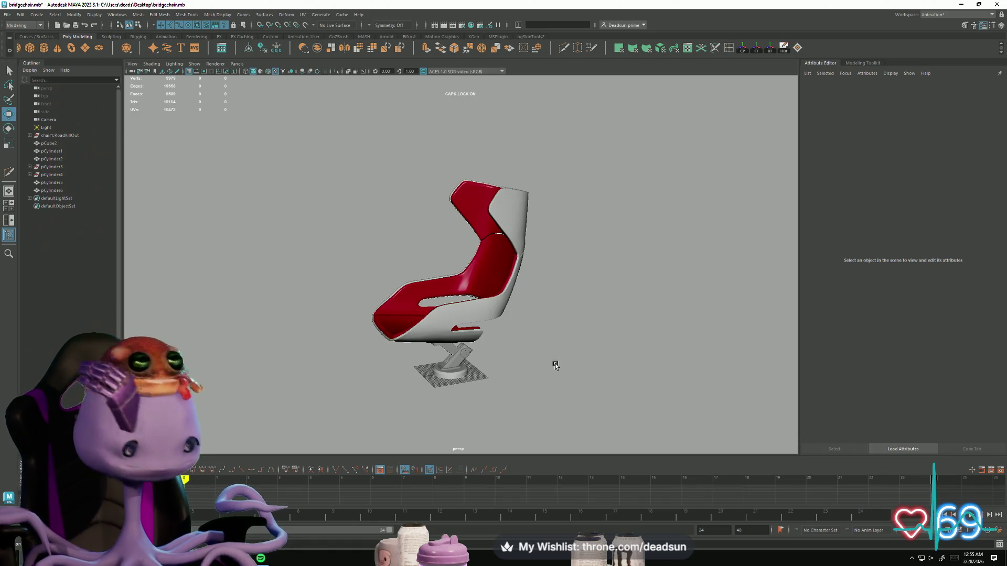
Select the thin faces along the seam strip on the chair's back
mouse_move(364, 359)
alt+mouse_down()
mouse_move(447, 369)
mouse_move(435, 377)
mouse_move(293, 362)
mouse_move(338, 309)
alt+mouse_up()
scroll(383, 255, up, 3)
alt+drag(532, 296, 499, 313)
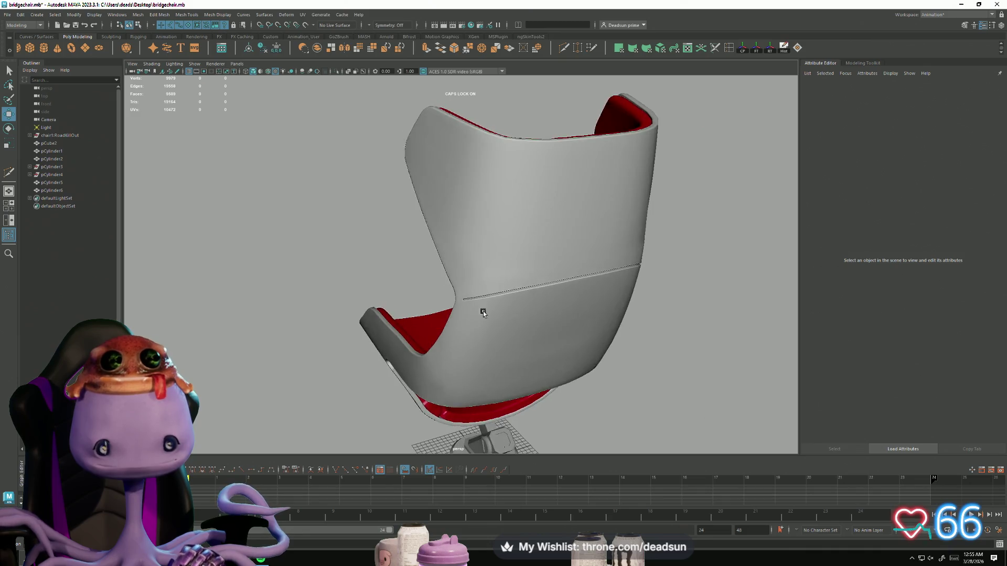
scroll(553, 387, up, 4)
click(526, 309)
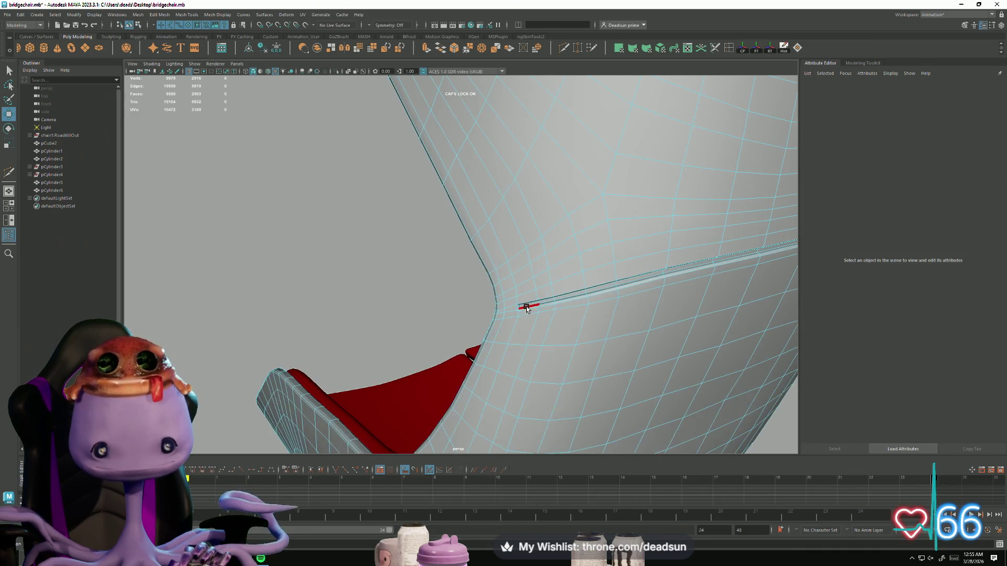
click(527, 307)
click(635, 315)
mouse_move(635, 315)
alt+mouse_down()
mouse_move(643, 317)
mouse_move(622, 317)
alt+mouse_up()
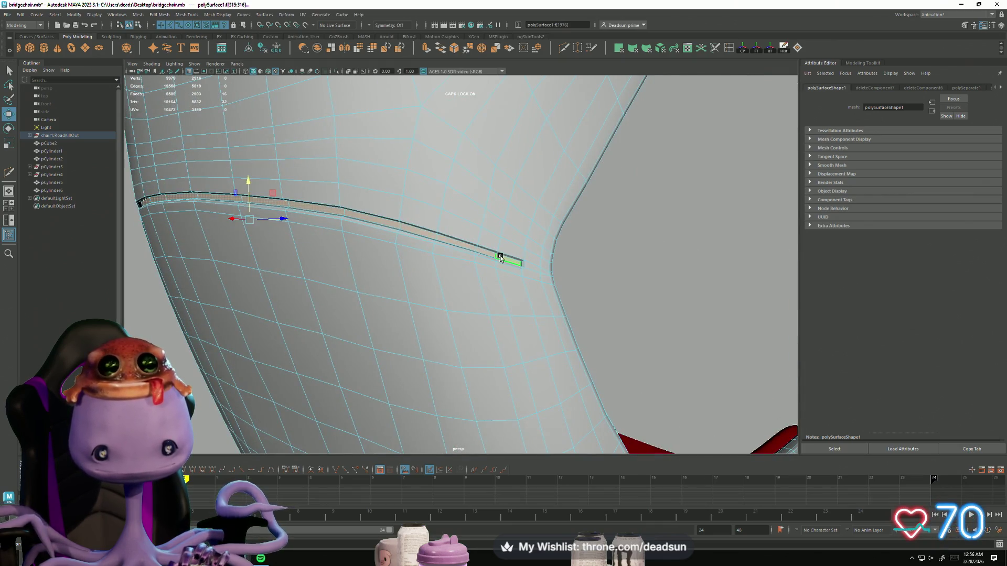
Assign the existing RedPad material to the seam faces and frame the whole chair
right_drag(501, 257, 517, 364)
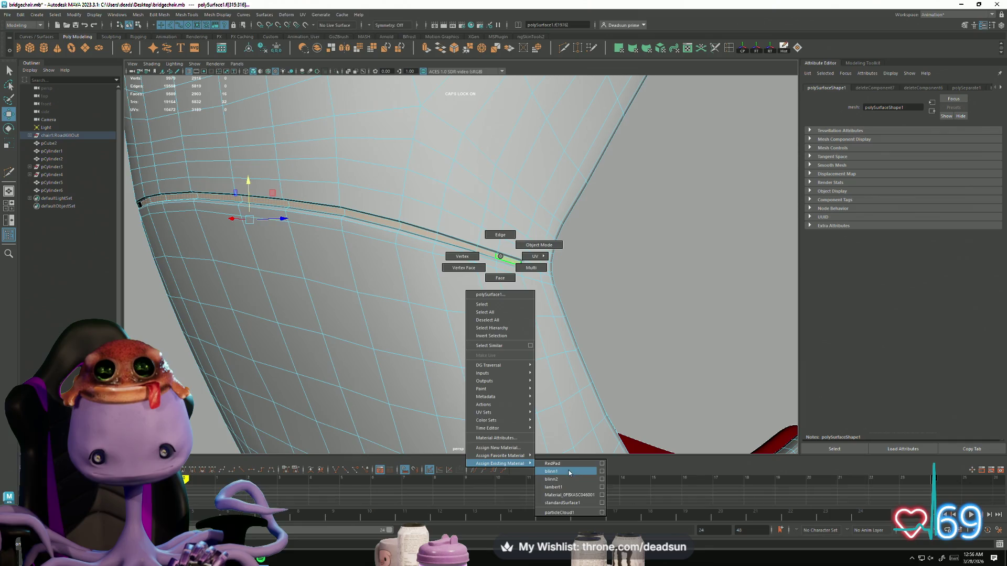
click(569, 464)
key(a)
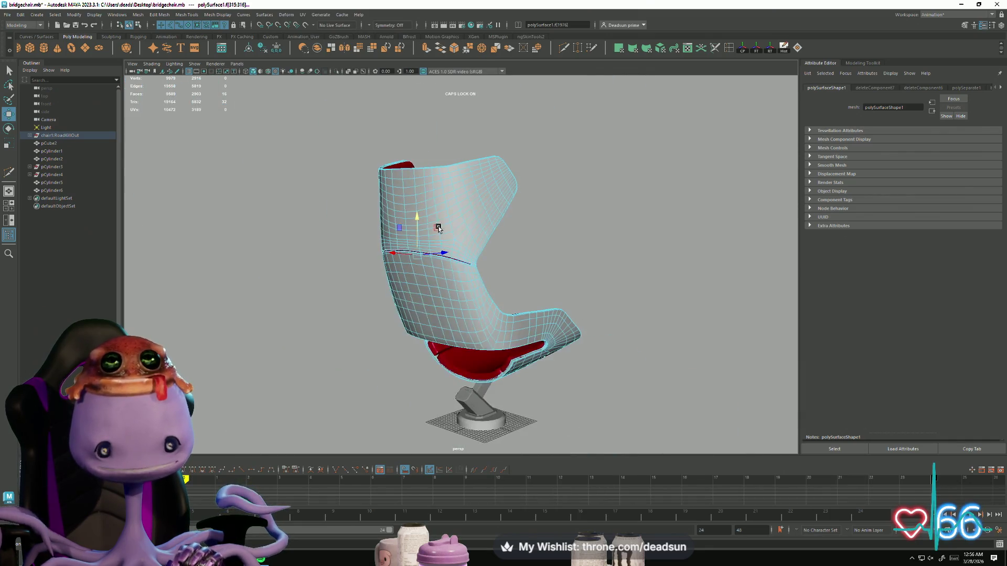
alt+drag(498, 338, 580, 348)
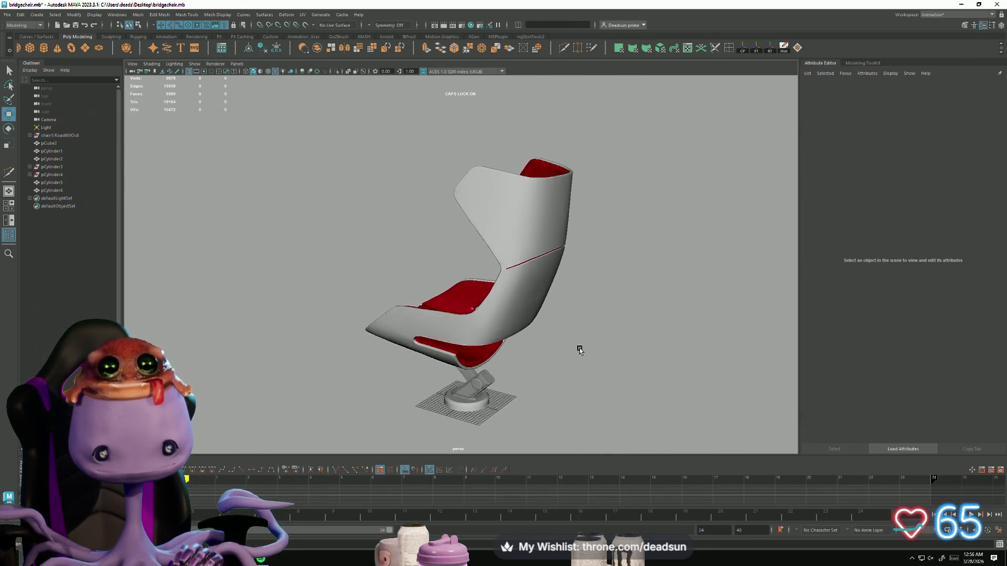
alt+right_drag(580, 348, 403, 342)
mouse_move(430, 358)
alt+mouse_down()
mouse_move(289, 361)
mouse_move(341, 310)
mouse_move(395, 332)
alt+mouse_up()
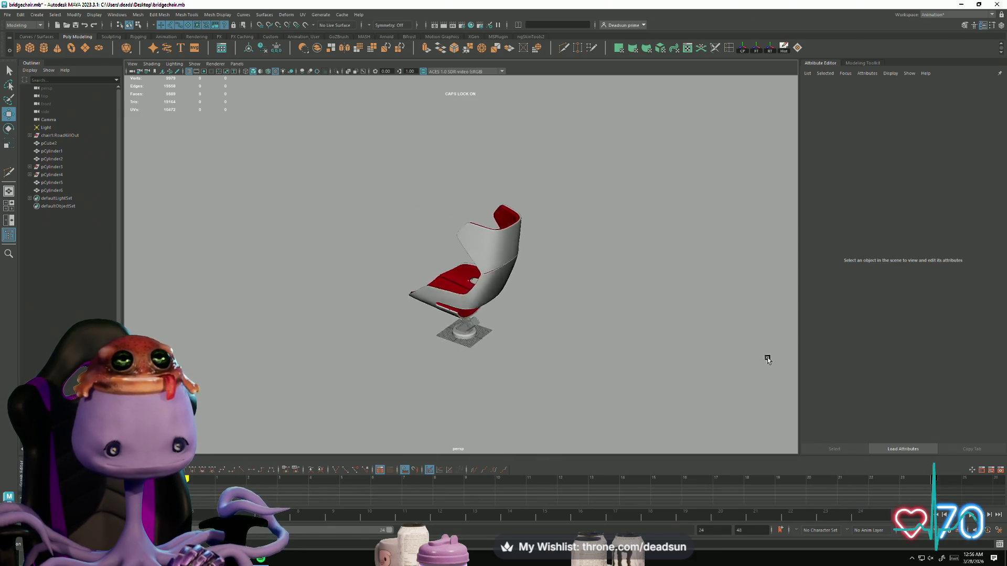
mouse_move(767, 350)
alt+mouse_down()
mouse_move(640, 438)
mouse_move(449, 354)
alt+mouse_up()
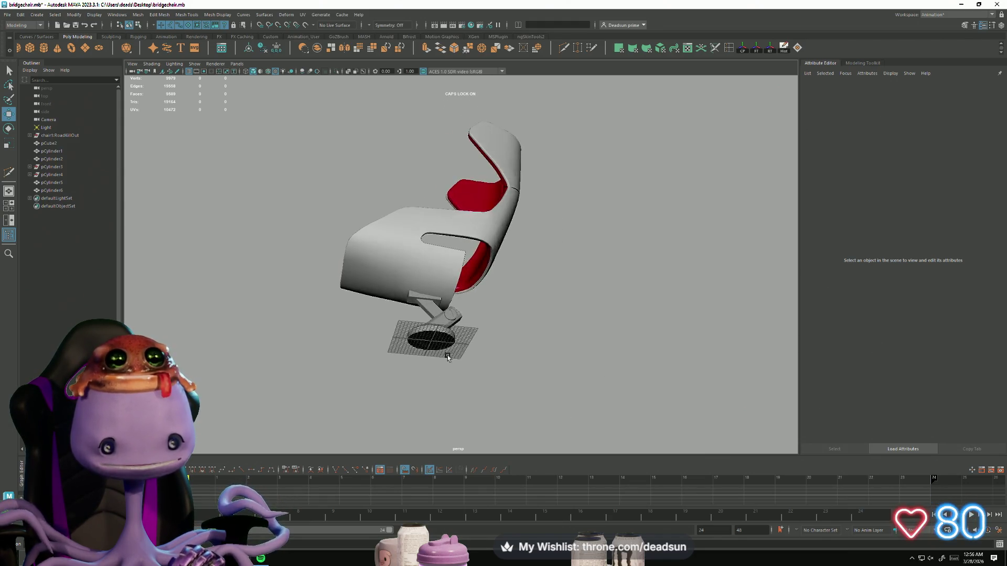
alt+right_drag(448, 354, 537, 371)
mouse_move(537, 371)
alt+mouse_down()
mouse_move(463, 395)
mouse_move(434, 386)
mouse_move(321, 409)
mouse_move(361, 398)
alt+mouse_up()
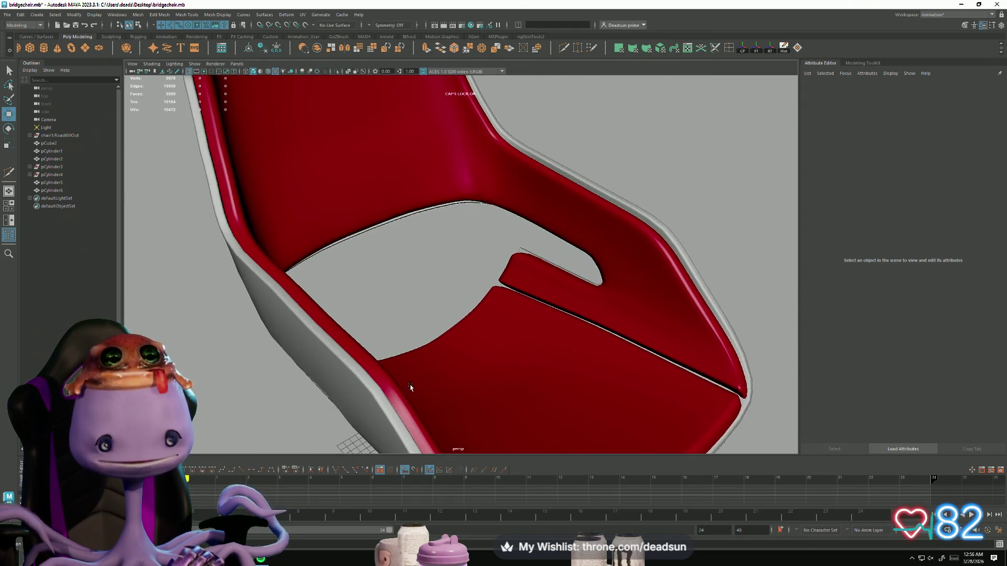
alt+right_drag(361, 397, 341, 367)
mouse_move(340, 367)
alt+mouse_down()
mouse_move(332, 279)
mouse_move(285, 274)
mouse_move(357, 290)
mouse_move(314, 283)
alt+mouse_up()
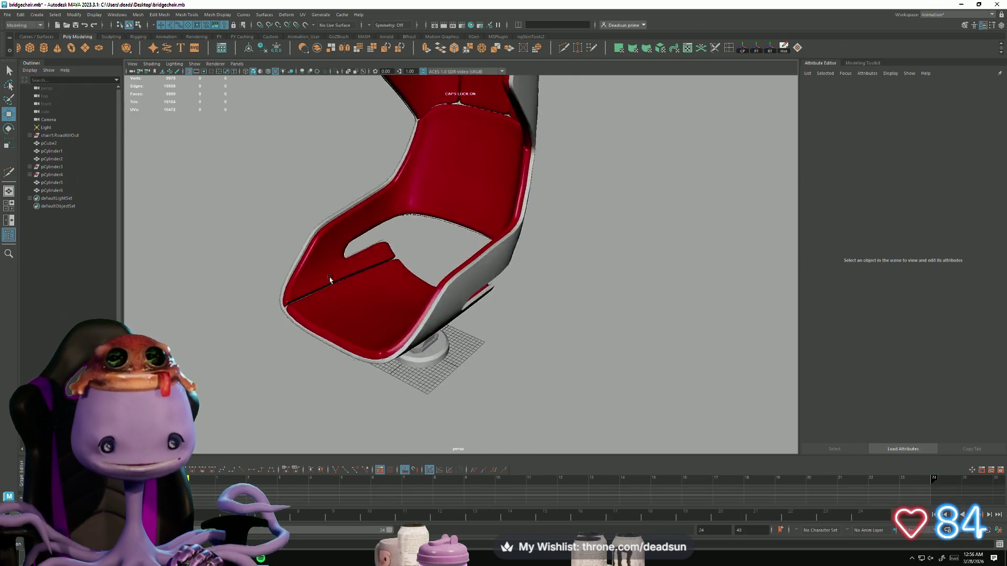
alt+right_drag(315, 283, 265, 257)
alt+drag(265, 257, 384, 317)
alt+right_drag(384, 317, 675, 353)
scroll(539, 305, up, 5)
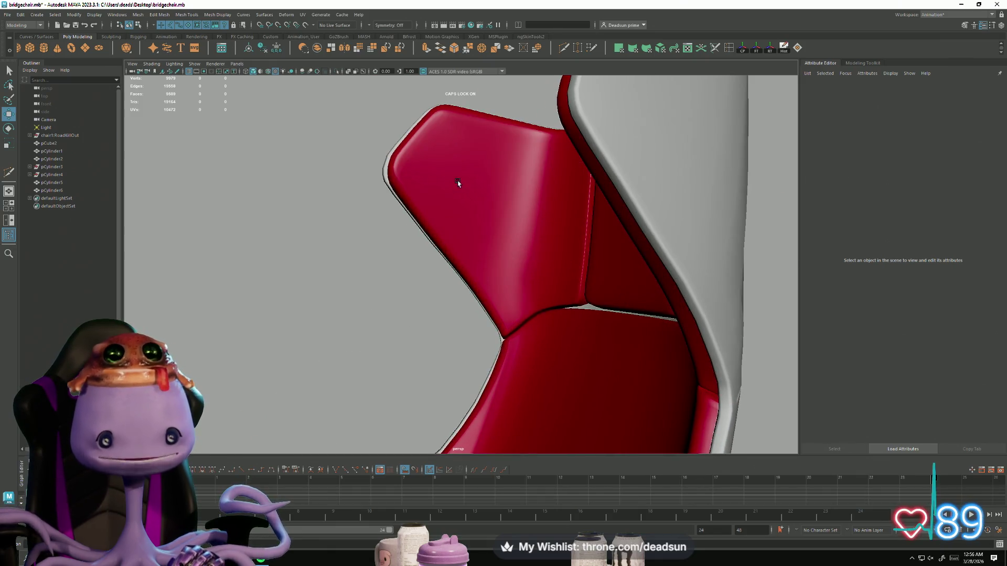
click(458, 182)
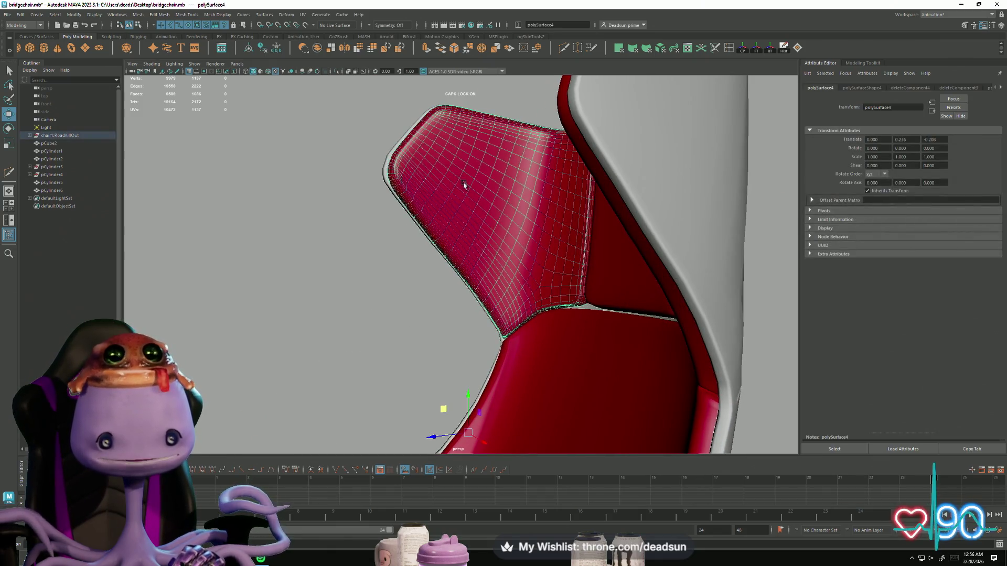
alt+right_drag(424, 182, 274, 336)
click(274, 336)
alt+drag(274, 336, 380, 312)
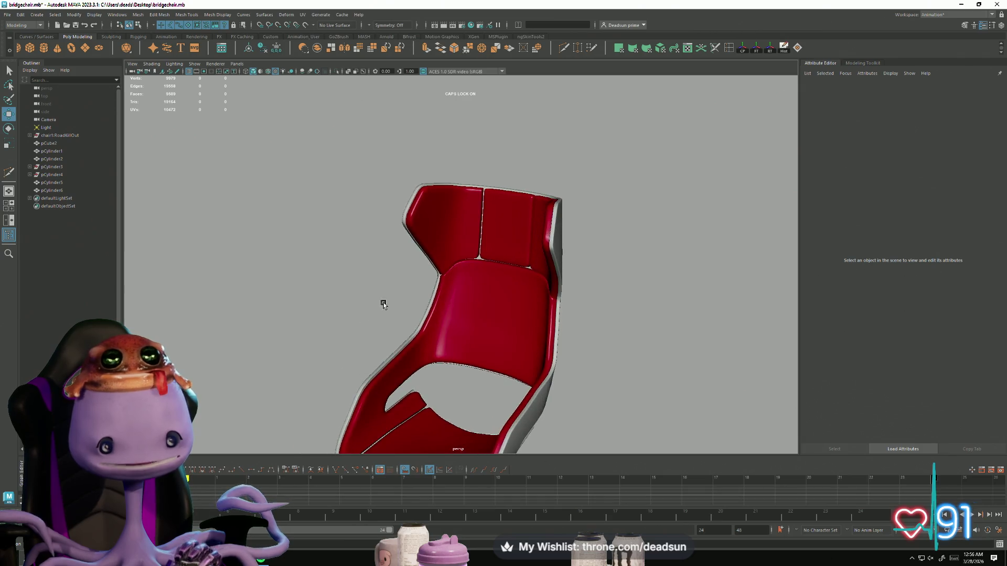
alt+right_drag(408, 213, 278, 279)
alt+drag(278, 279, 473, 284)
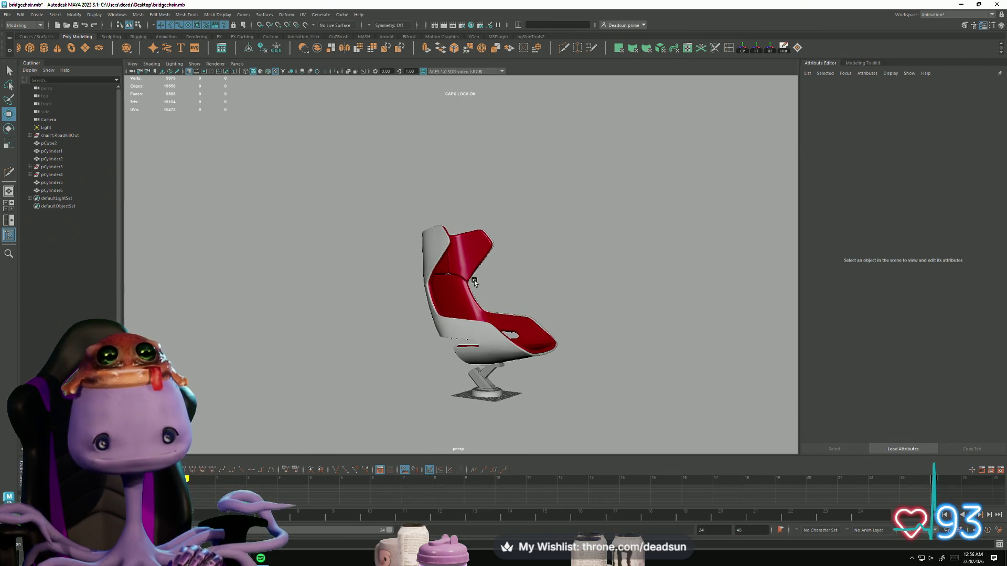
mouse_move(591, 325)
alt+mouse_down()
mouse_move(589, 344)
mouse_move(533, 260)
mouse_move(427, 280)
mouse_move(375, 276)
mouse_move(408, 262)
mouse_move(447, 299)
mouse_move(546, 297)
mouse_move(453, 283)
mouse_move(494, 306)
mouse_move(457, 323)
mouse_move(324, 279)
mouse_move(403, 329)
mouse_move(422, 306)
mouse_move(461, 333)
mouse_move(534, 305)
mouse_move(595, 305)
mouse_move(514, 271)
mouse_move(459, 393)
mouse_move(371, 407)
mouse_move(372, 384)
mouse_move(393, 400)
mouse_move(450, 404)
mouse_move(487, 384)
mouse_move(359, 393)
mouse_move(329, 378)
mouse_move(334, 389)
alt+mouse_up()
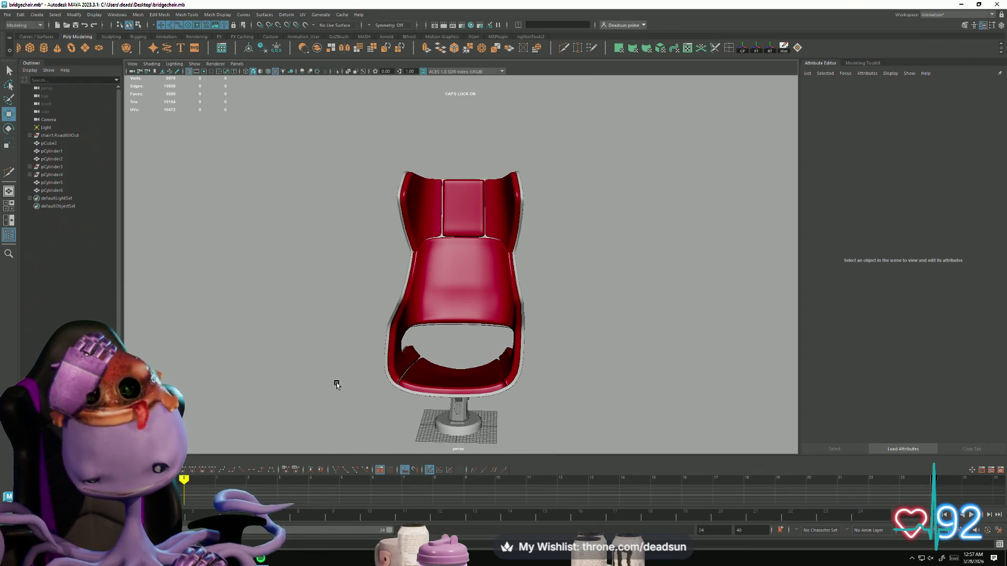
mouse_move(306, 303)
alt+mouse_down()
mouse_move(363, 318)
mouse_move(420, 298)
mouse_move(339, 304)
mouse_move(488, 287)
mouse_move(468, 294)
alt+mouse_up()
Orbit and zoom around the finished chair, viewing it from the side and behind
alt+right_drag(468, 293, 516, 359)
click(515, 360)
mouse_move(516, 360)
alt+mouse_down()
mouse_move(446, 340)
mouse_move(377, 355)
alt+mouse_up()
click(636, 286)
alt+right_drag(636, 285, 413, 338)
mouse_move(413, 337)
alt+mouse_down()
mouse_move(360, 344)
mouse_move(470, 352)
mouse_move(446, 362)
alt+mouse_up()
alt+right_drag(446, 362, 643, 357)
mouse_move(405, 251)
alt+mouse_down()
mouse_move(412, 296)
mouse_move(535, 320)
alt+mouse_up()
alt+right_drag(535, 319, 375, 375)
mouse_move(376, 376)
alt+mouse_down()
mouse_move(461, 375)
mouse_move(430, 349)
mouse_move(462, 374)
alt+mouse_up()
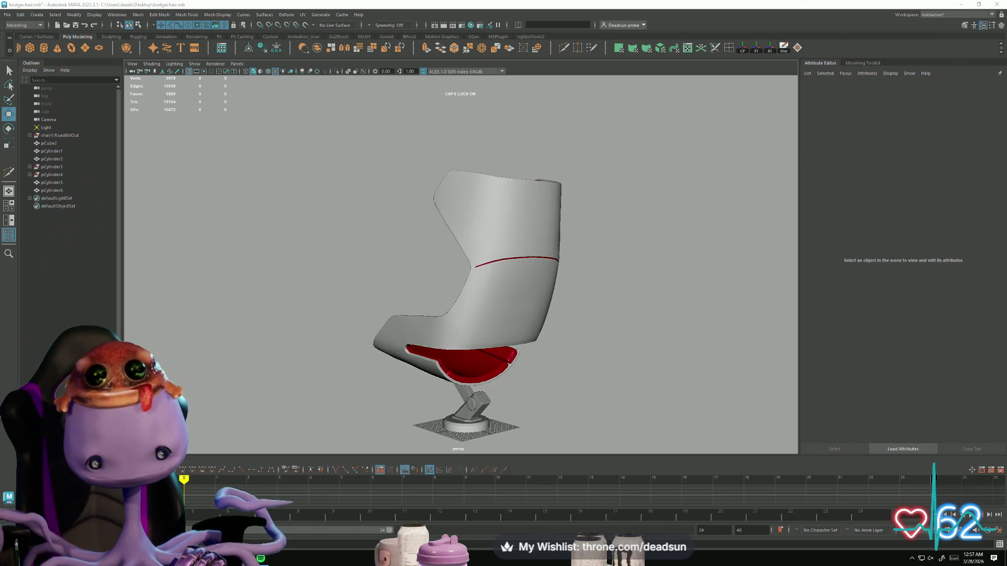
Select and frame the chair in a front three-quarter view, then search Start for 'bridge'
mouse_move(551, 403)
alt+mouse_down()
mouse_move(544, 387)
mouse_move(634, 407)
mouse_move(559, 319)
mouse_move(489, 328)
mouse_move(512, 382)
mouse_move(488, 387)
mouse_move(497, 393)
mouse_move(512, 380)
mouse_move(490, 371)
mouse_move(603, 388)
alt+mouse_up()
click(616, 391)
mouse_move(513, 401)
alt+mouse_down()
mouse_move(521, 407)
mouse_move(459, 370)
mouse_move(464, 401)
mouse_move(532, 404)
mouse_move(407, 409)
alt+mouse_up()
key(f)
mouse_move(337, 294)
alt+mouse_down()
mouse_move(251, 389)
mouse_move(273, 376)
alt+mouse_up()
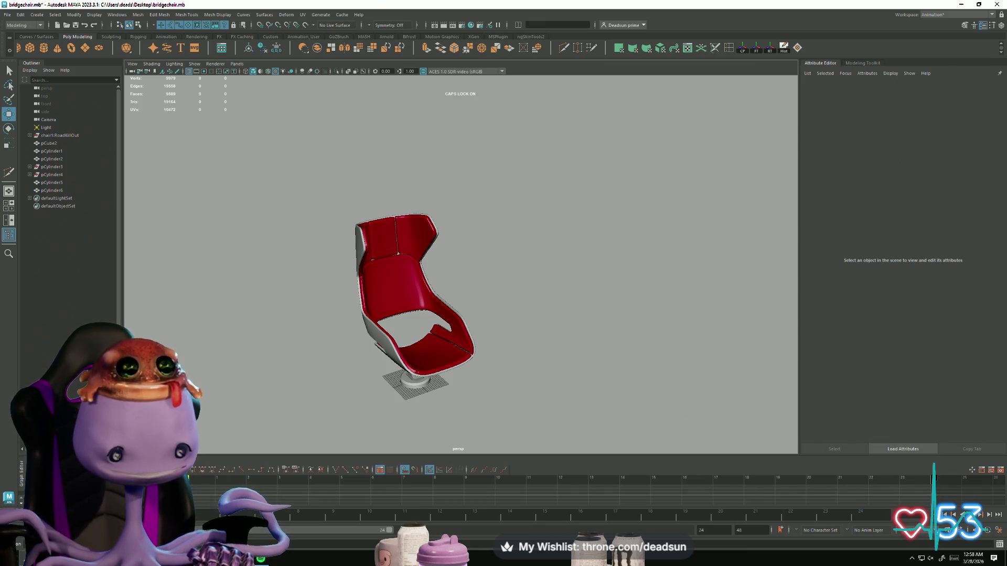
key(super)
text(bridge)
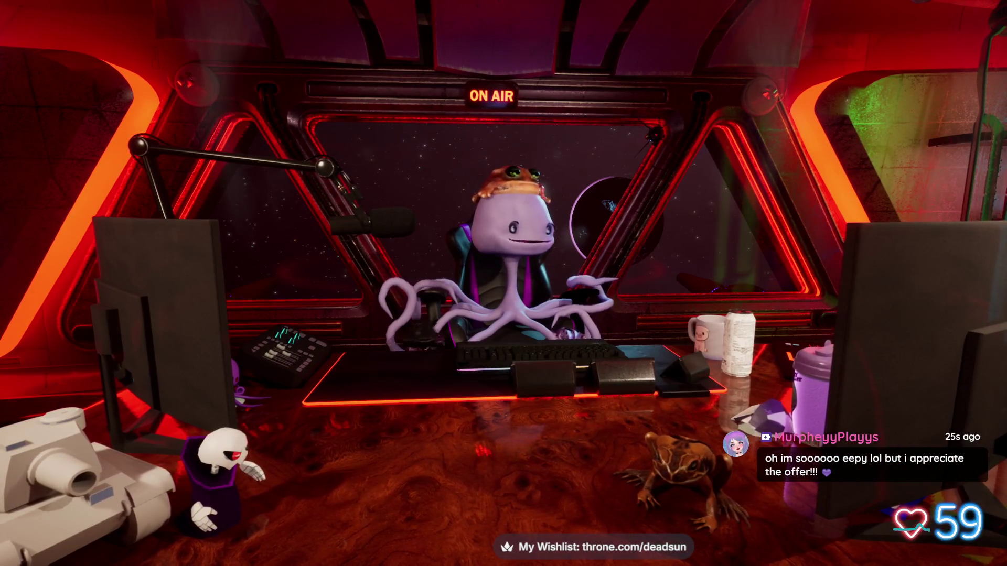
Bring Tentacle forward and open Viewer Properties listed by the kills property
key(alt+Tab)
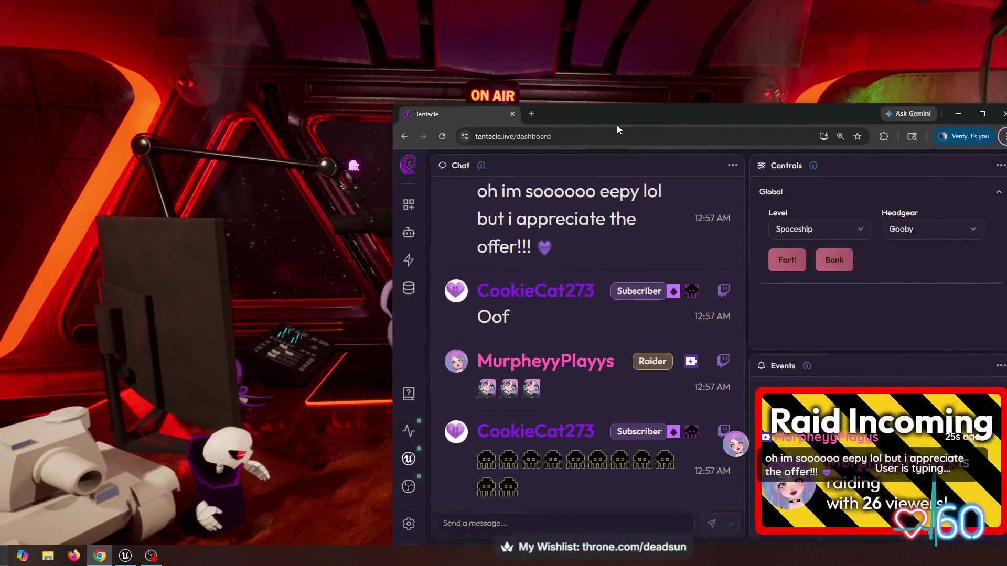
drag(709, 83, 709, 77)
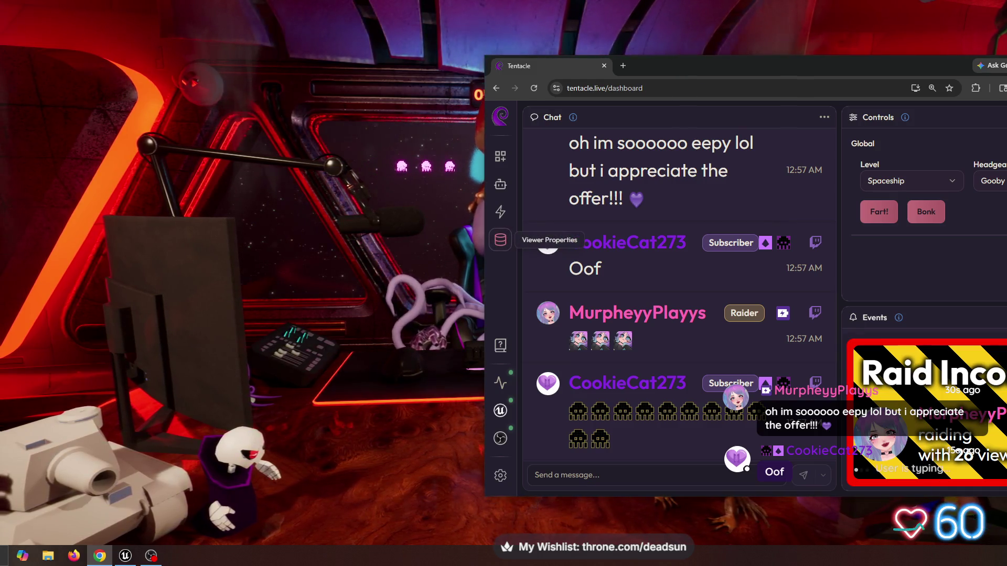
click(500, 240)
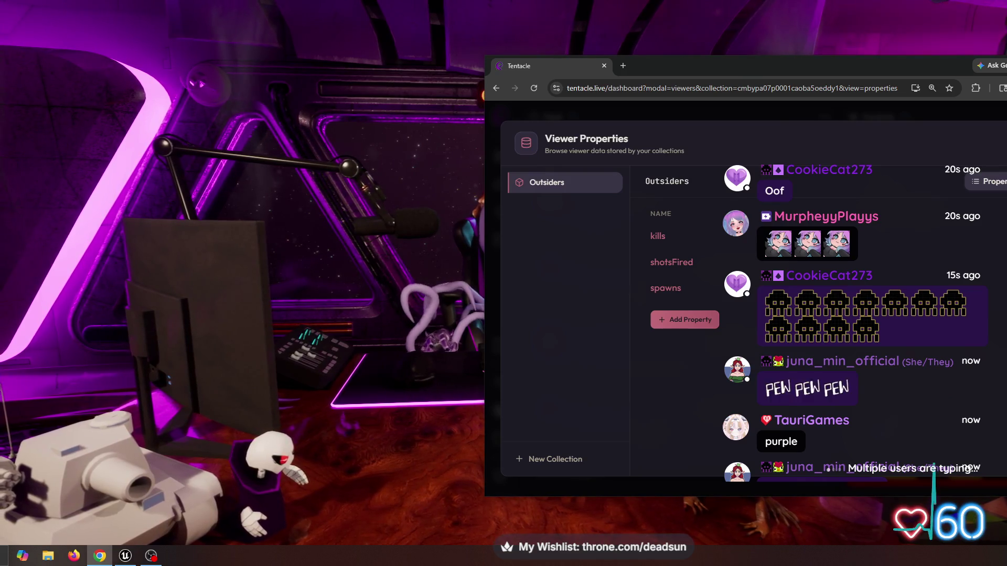
click(658, 236)
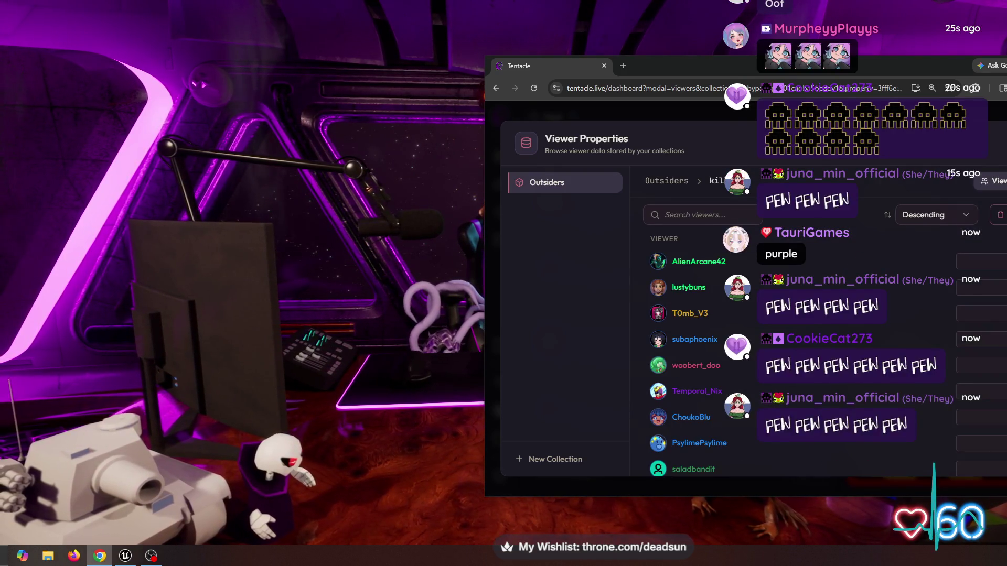
Search the viewer list for one viewer, clear the search, and close the panel
click(697, 214)
text(root)
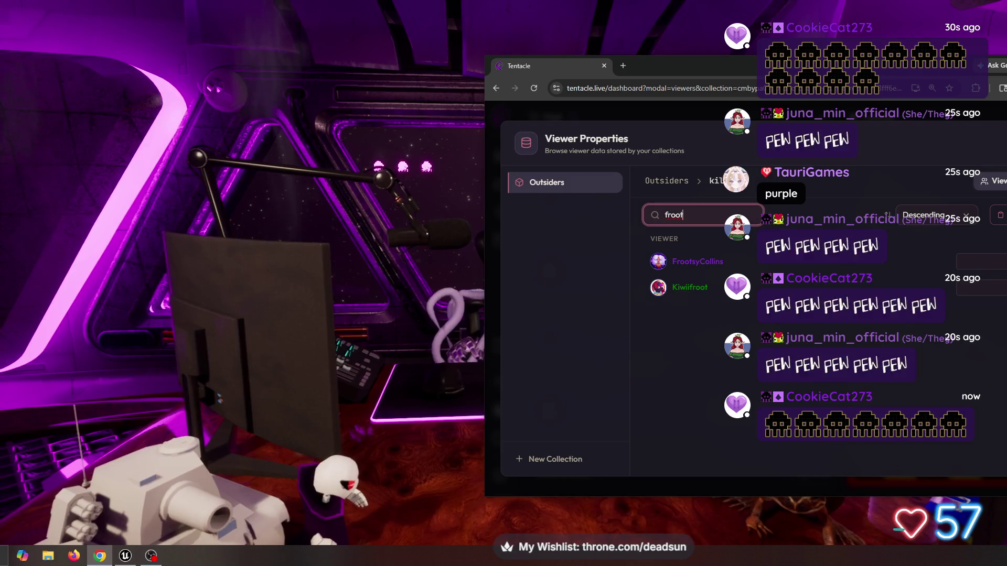
key(BackSpace)
key(BackSpace)
key(BackSpace)
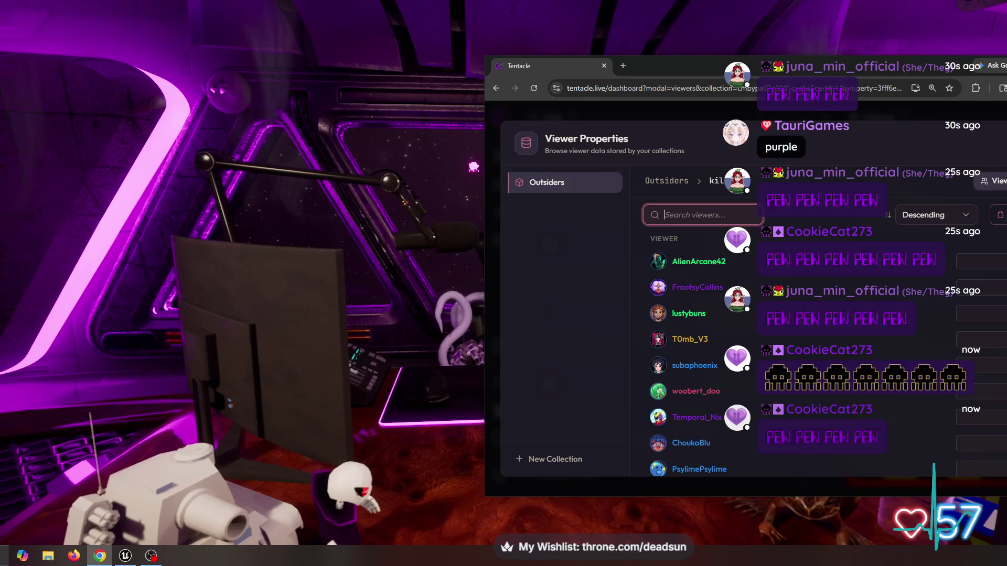
key(Escape)
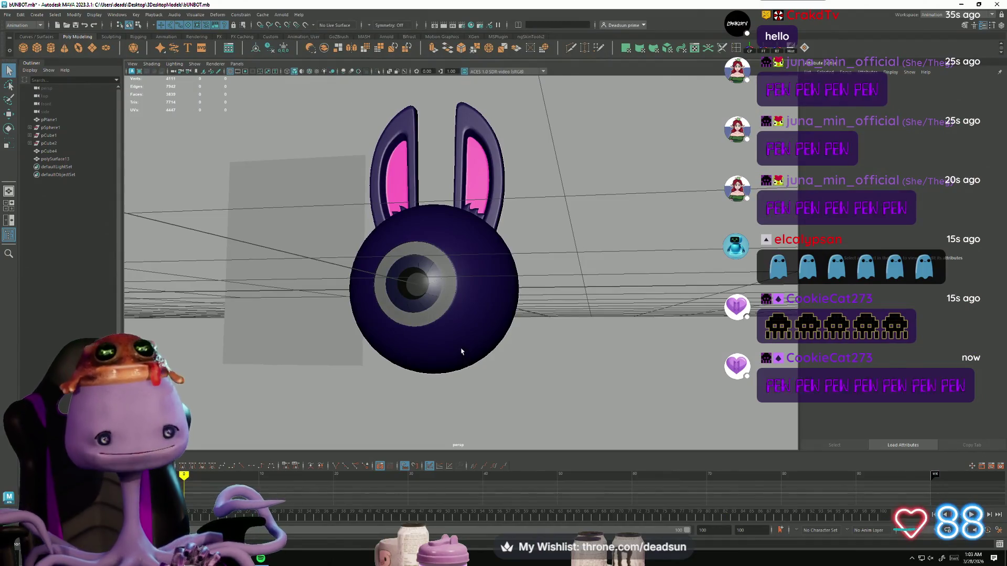
Tumble around the bunny robot head from front and three-quarter angles, then minimize the bUNBOT window
alt+drag(462, 352, 444, 296)
click(566, 337)
mouse_move(547, 361)
alt+mouse_down()
mouse_move(639, 397)
mouse_move(658, 386)
mouse_move(589, 395)
alt+mouse_up()
mouse_move(588, 396)
alt+right_down()
mouse_move(598, 393)
mouse_move(580, 382)
alt+right_up()
mouse_move(580, 382)
alt+mouse_down()
mouse_move(613, 397)
mouse_move(580, 405)
mouse_move(600, 399)
alt+mouse_up()
mouse_move(601, 399)
alt+right_down()
mouse_move(641, 375)
mouse_move(622, 371)
alt+right_up()
mouse_move(623, 371)
alt+mouse_down()
mouse_move(651, 355)
mouse_move(647, 373)
mouse_move(616, 372)
mouse_move(638, 375)
mouse_move(660, 356)
alt+mouse_up()
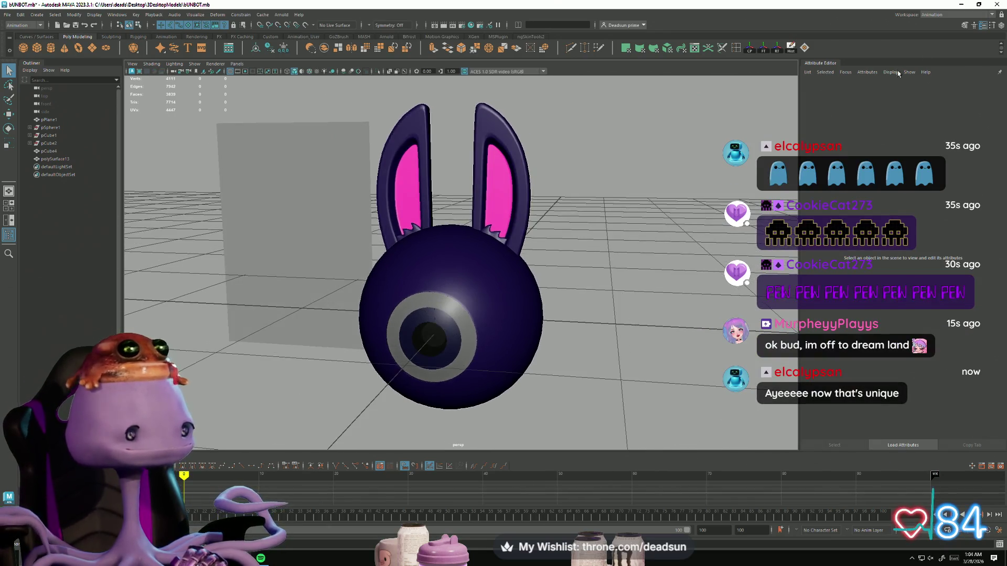
click(962, 4)
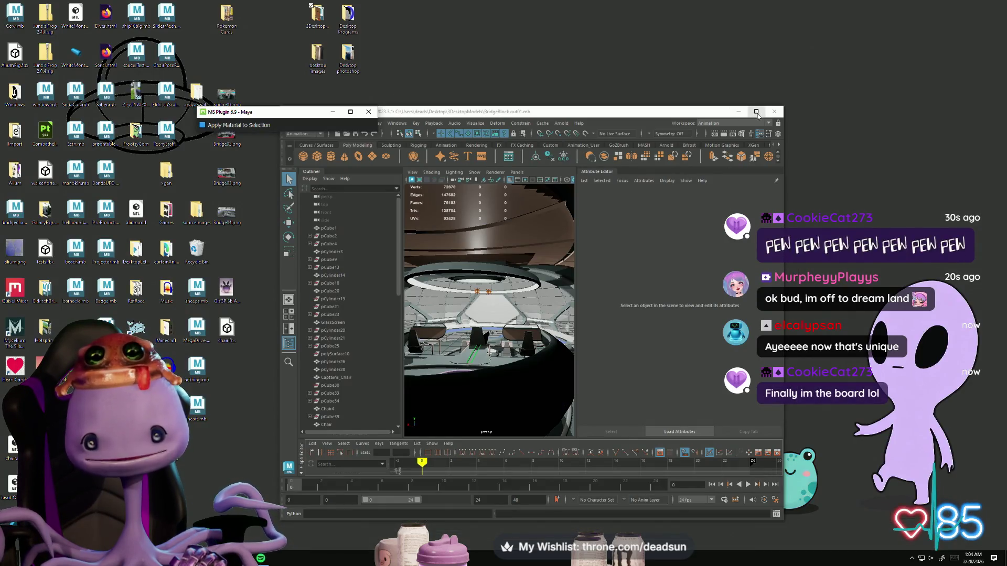
Maximize BridgeBlock, frame and orbit the Captains_Chair, then close the scene via the save prompt
click(756, 112)
mouse_move(566, 335)
alt+middle_down()
mouse_move(594, 319)
mouse_move(498, 336)
mouse_move(383, 382)
mouse_move(419, 315)
mouse_move(399, 288)
mouse_move(419, 314)
mouse_move(539, 348)
mouse_move(297, 425)
alt+middle_up()
click(296, 425)
key(f)
mouse_move(296, 425)
alt+mouse_down()
mouse_move(367, 341)
mouse_move(400, 276)
mouse_move(458, 390)
mouse_move(503, 333)
alt+mouse_up()
alt+right_drag(502, 332, 411, 282)
mouse_move(411, 282)
alt+mouse_down()
mouse_move(568, 341)
mouse_move(627, 229)
alt+mouse_up()
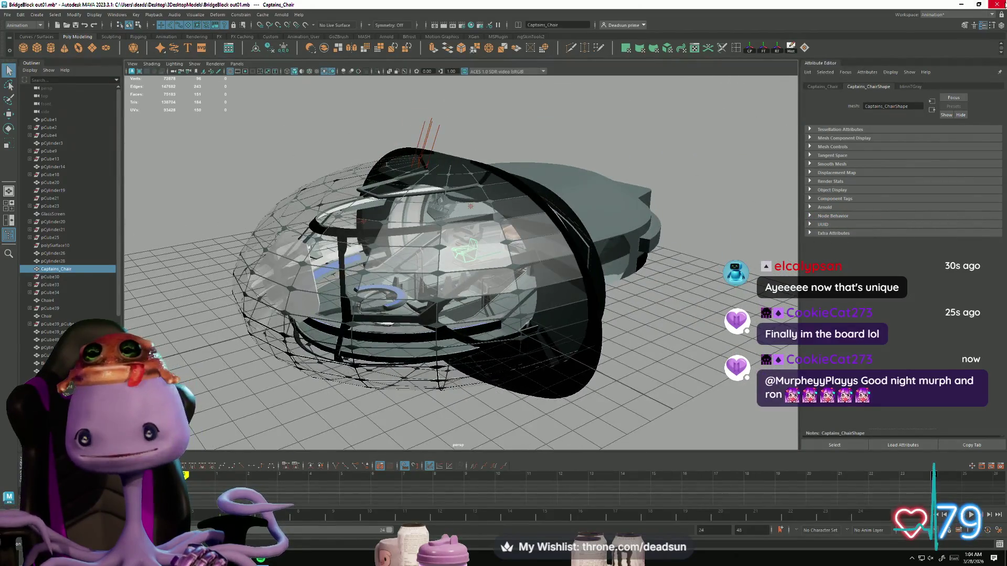
click(996, 4)
click(517, 282)
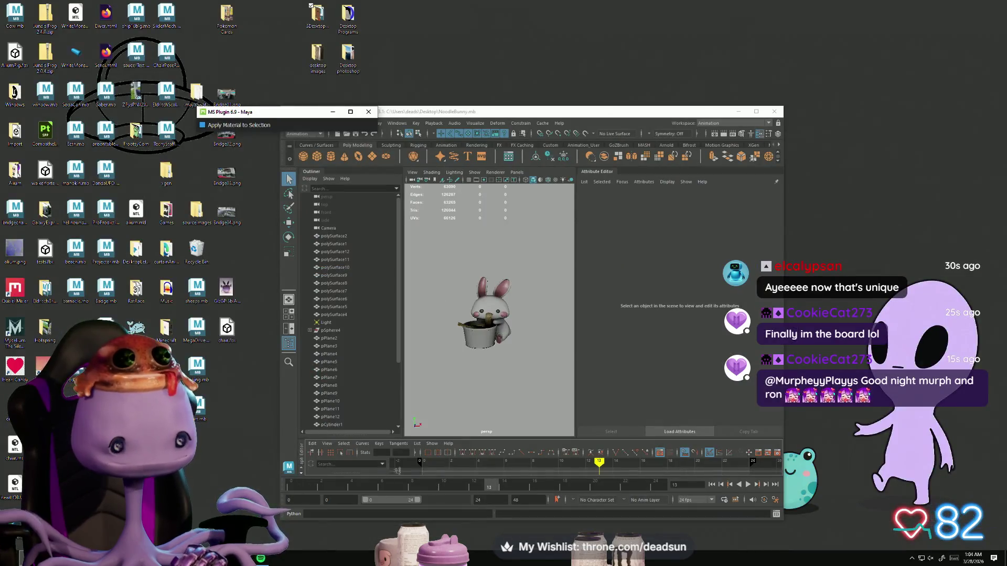
Launch the Bridge app through a Start search for 'bridge'
click(21, 557)
text(bridge)
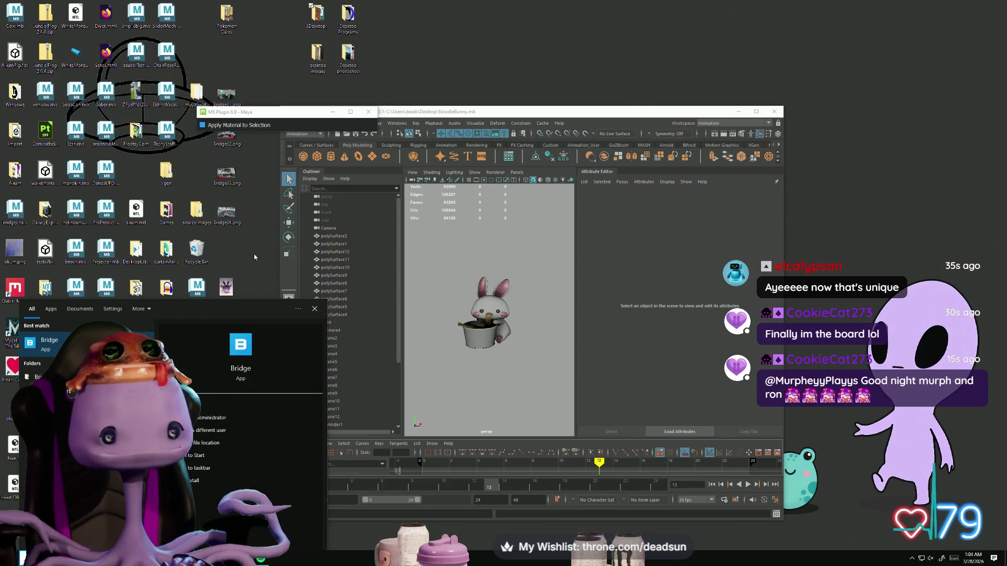
key(Return)
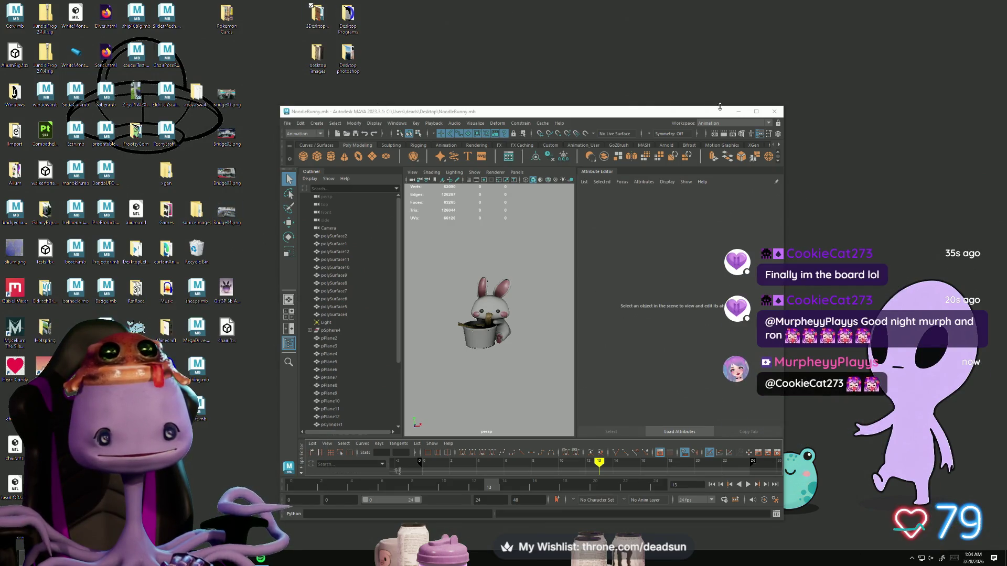
Maximize and orbit the NoodleBunny scene, minimize it, then bring up ProPrediction002 from the taskbar
click(755, 112)
scroll(395, 341, up, 5)
scroll(396, 341, down, 3)
alt+drag(395, 341, 480, 337)
click(956, 4)
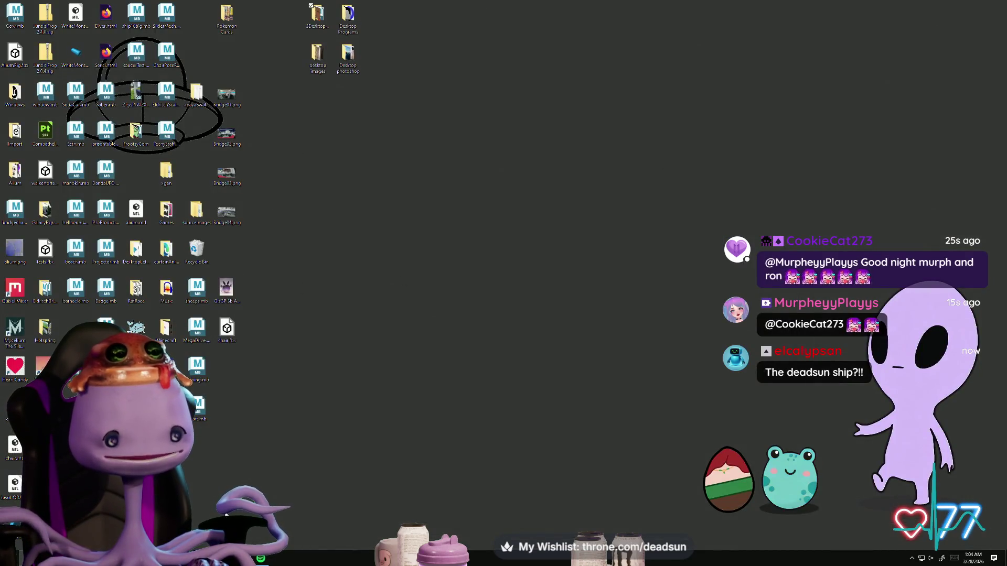
mouse_move(263, 534)
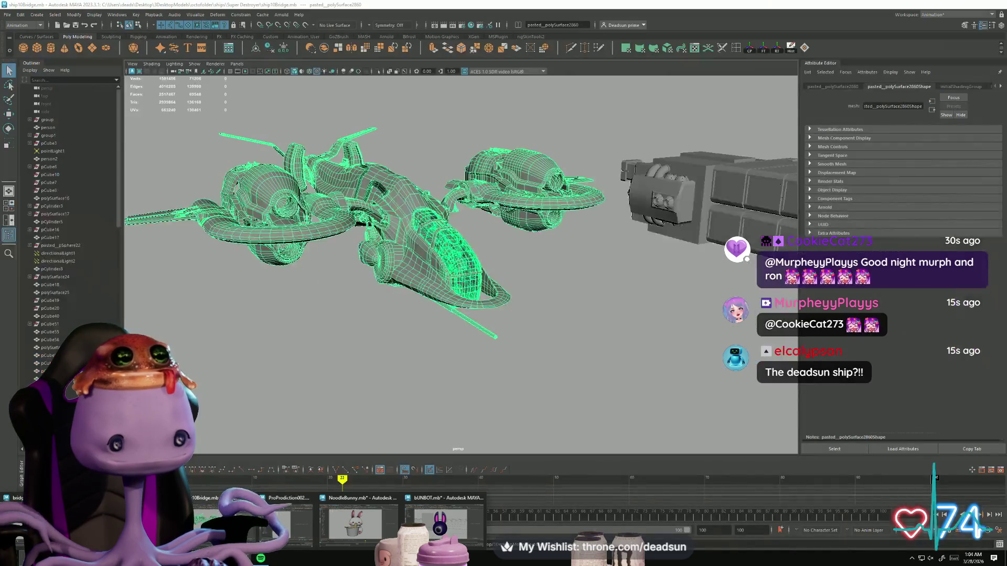
click(289, 522)
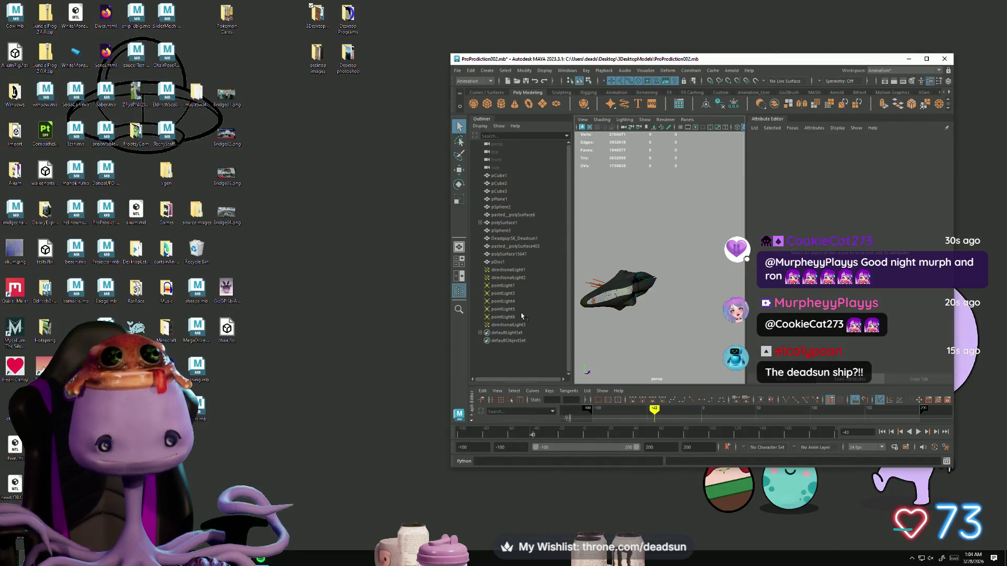
click(926, 58)
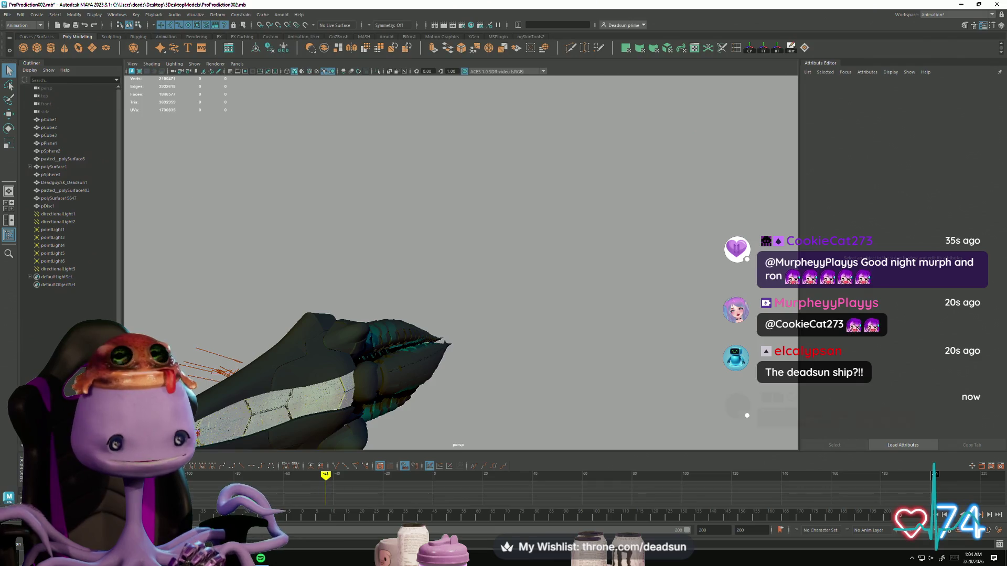
key(alt+shift+v)
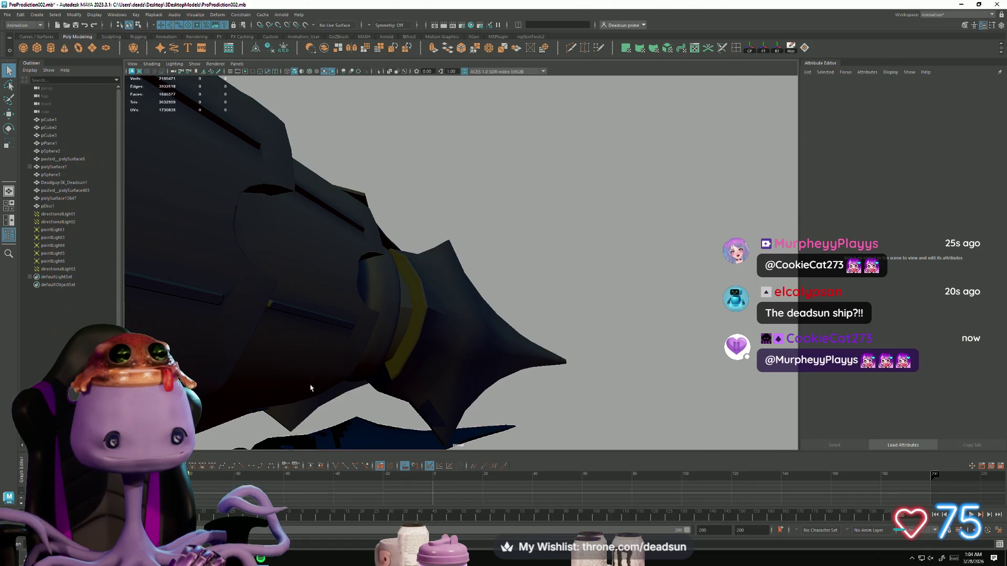
key(alt+shift+v)
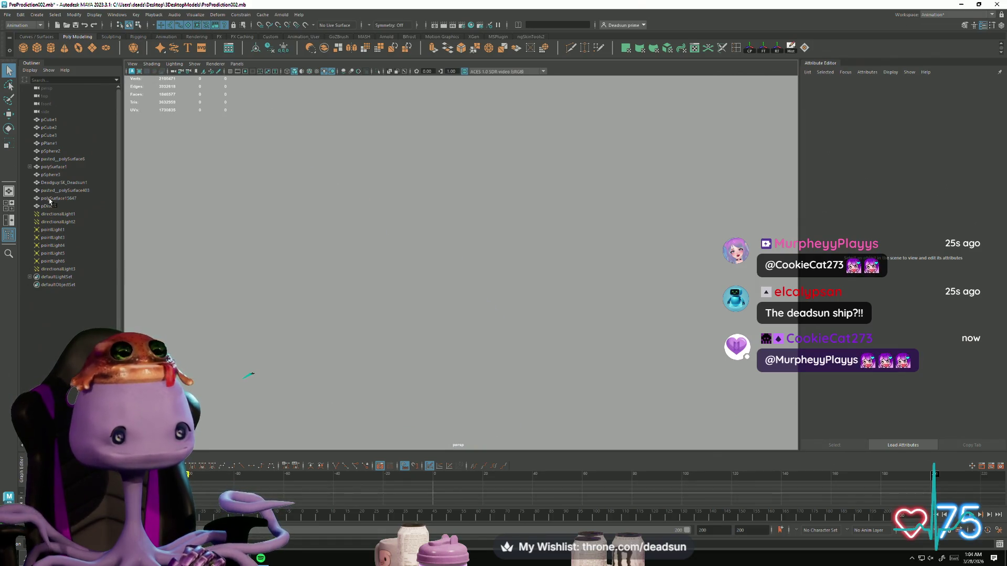
click(49, 122)
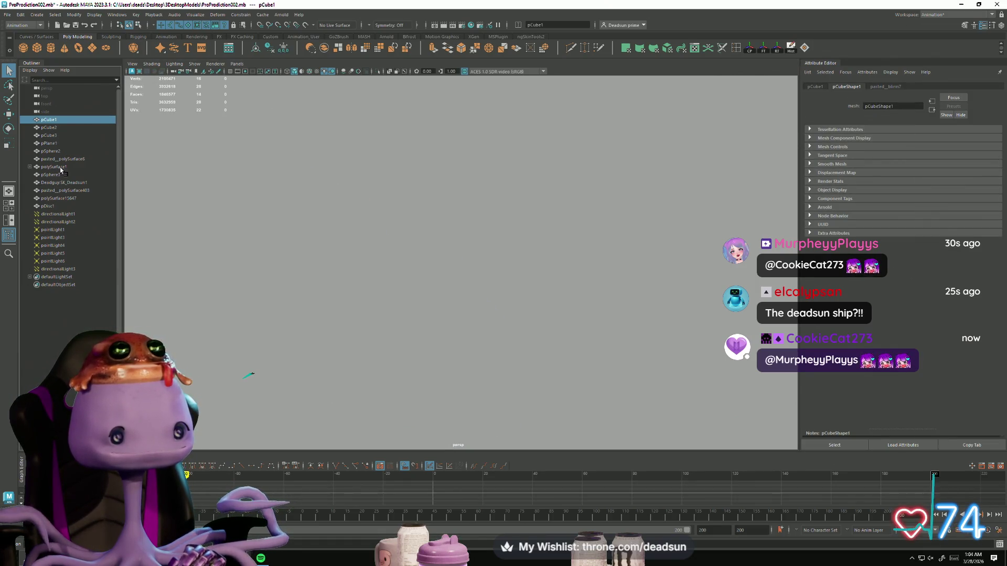
click(250, 375)
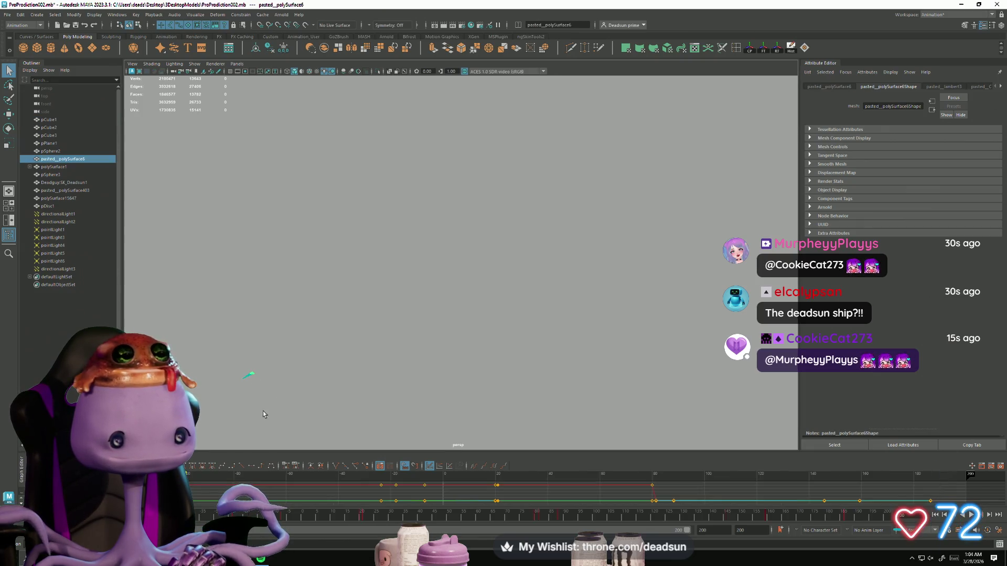
alt+drag(386, 367, 356, 348)
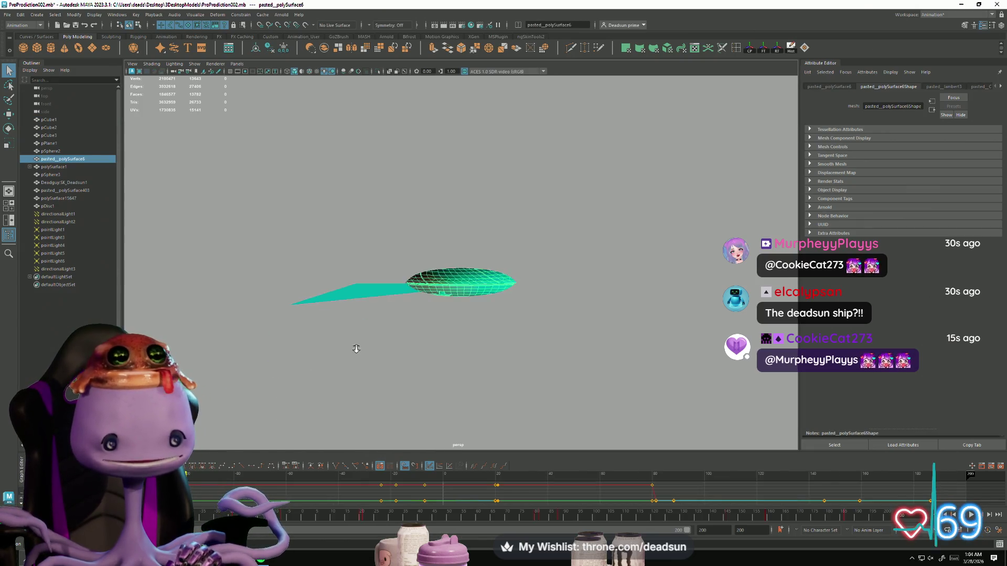
alt+drag(403, 306, 386, 349)
click(353, 386)
mouse_move(353, 386)
alt+mouse_down()
mouse_move(393, 365)
mouse_move(407, 395)
mouse_move(389, 382)
mouse_move(503, 396)
mouse_move(331, 368)
mouse_move(448, 382)
mouse_move(355, 389)
mouse_move(400, 375)
mouse_move(428, 390)
alt+mouse_up()
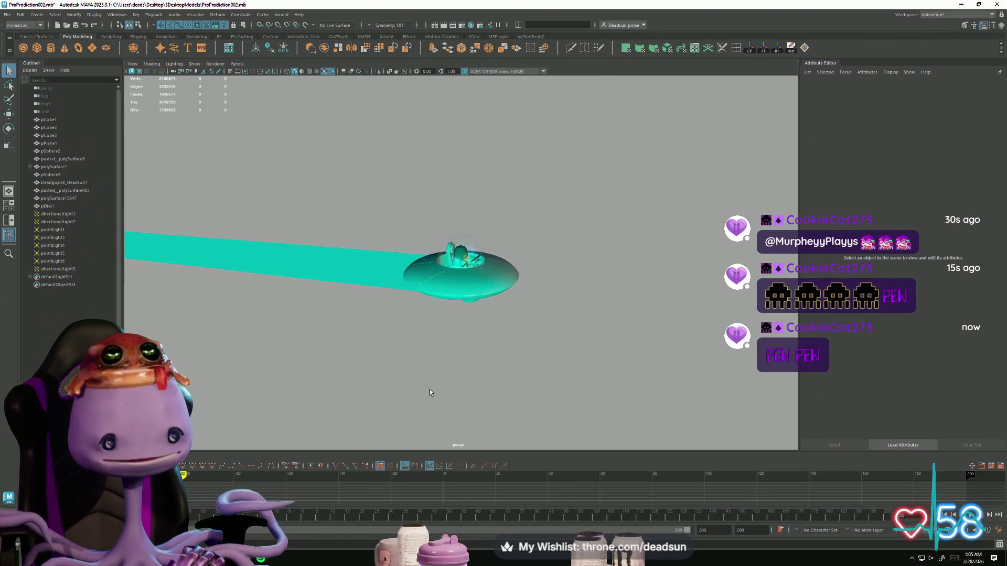
click(971, 514)
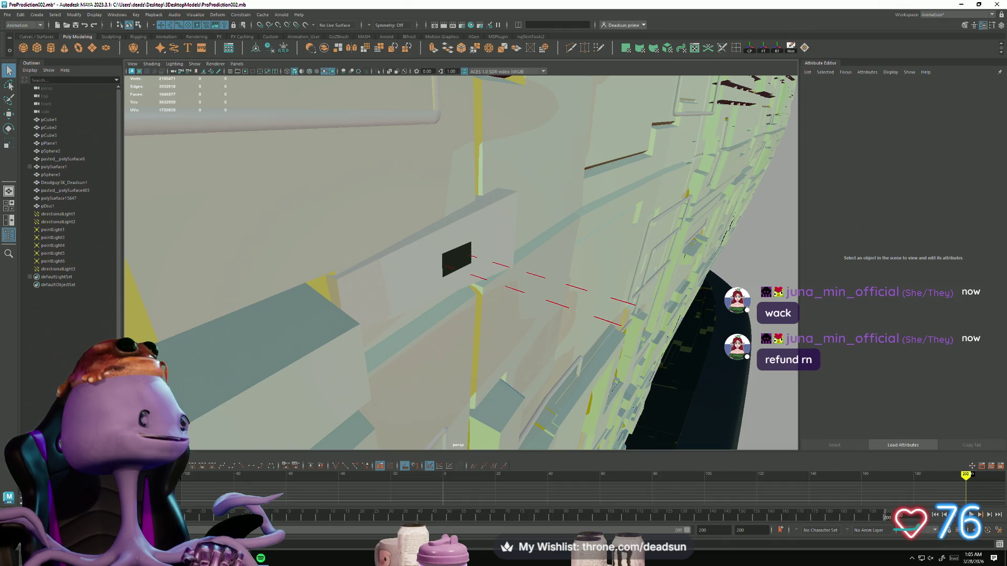
click(234, 476)
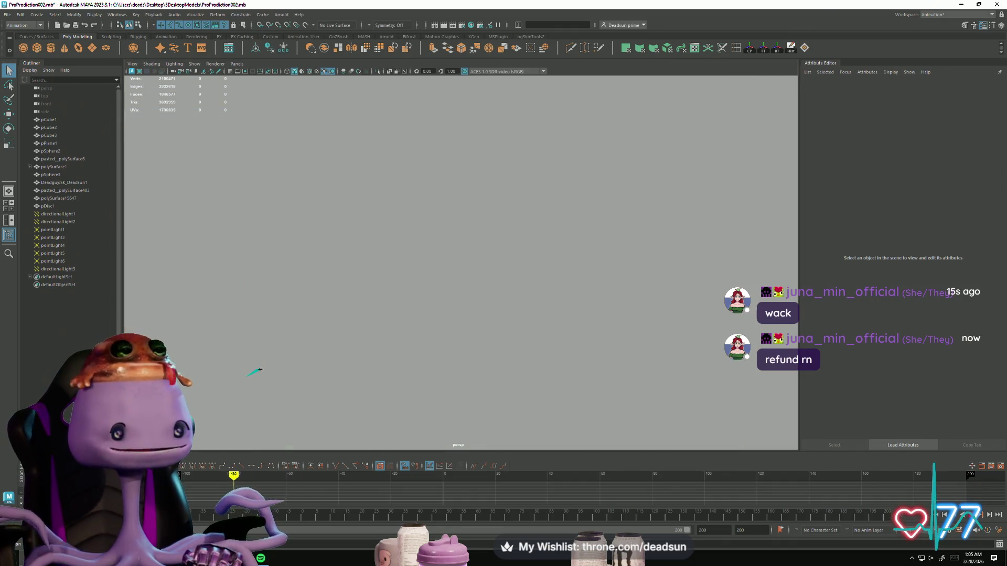
mouse_move(170, 516)
mouse_down()
mouse_move(705, 516)
mouse_move(599, 516)
mouse_move(568, 501)
mouse_move(549, 503)
mouse_move(697, 513)
mouse_up()
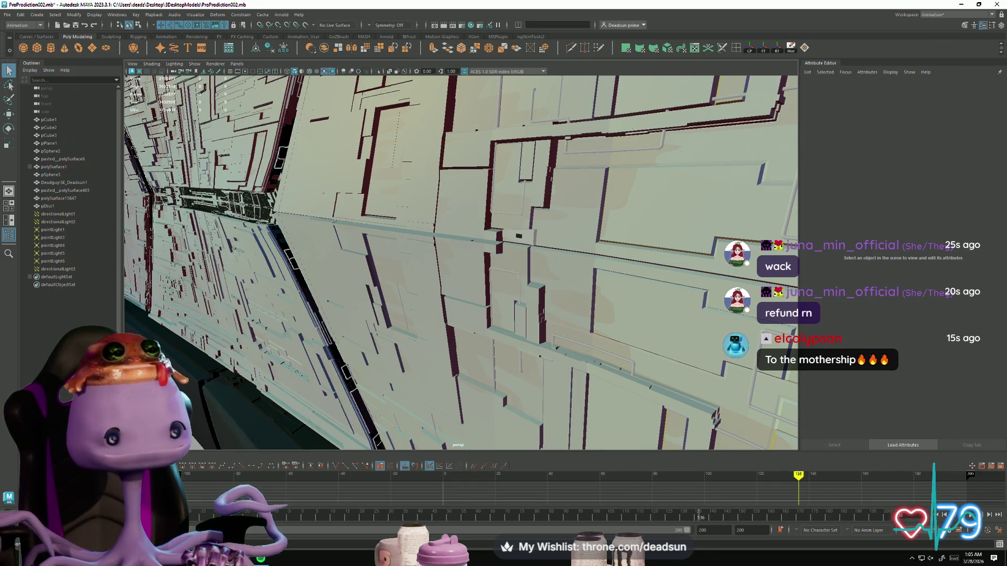
click(257, 480)
drag(173, 511, 757, 503)
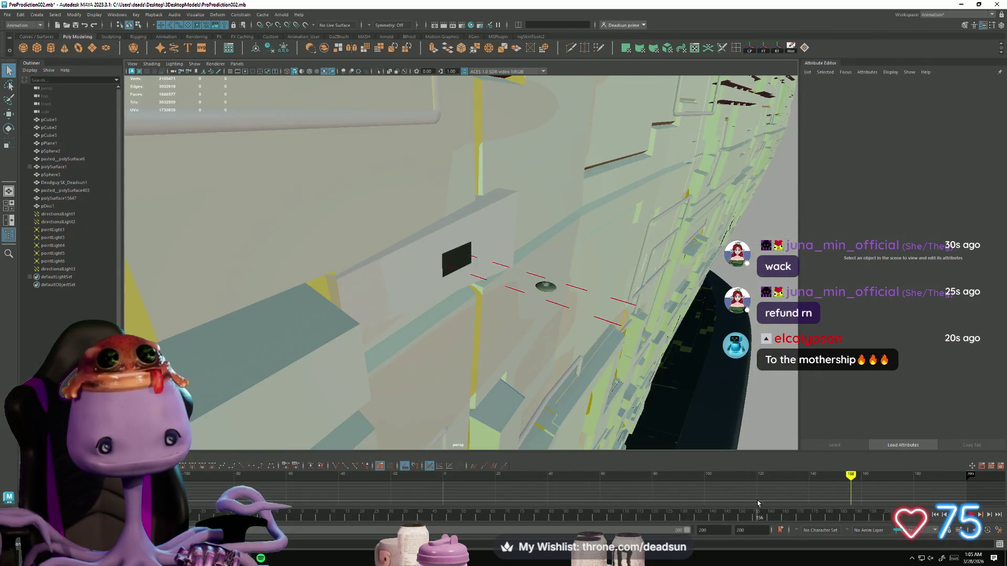
drag(875, 503, 144, 507)
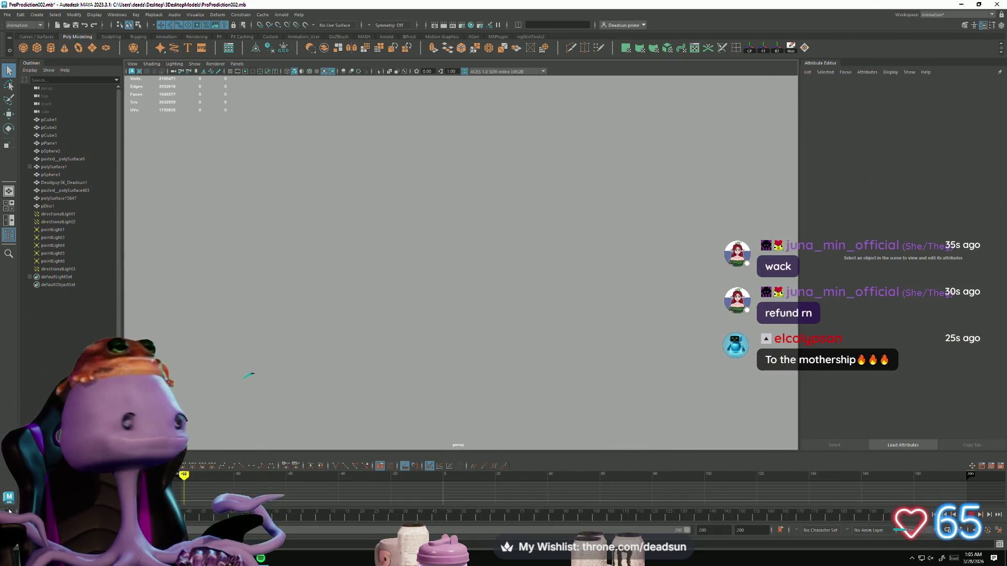
Minimize Maya and restore the ship10Bridge.mb window from the taskbar
click(959, 4)
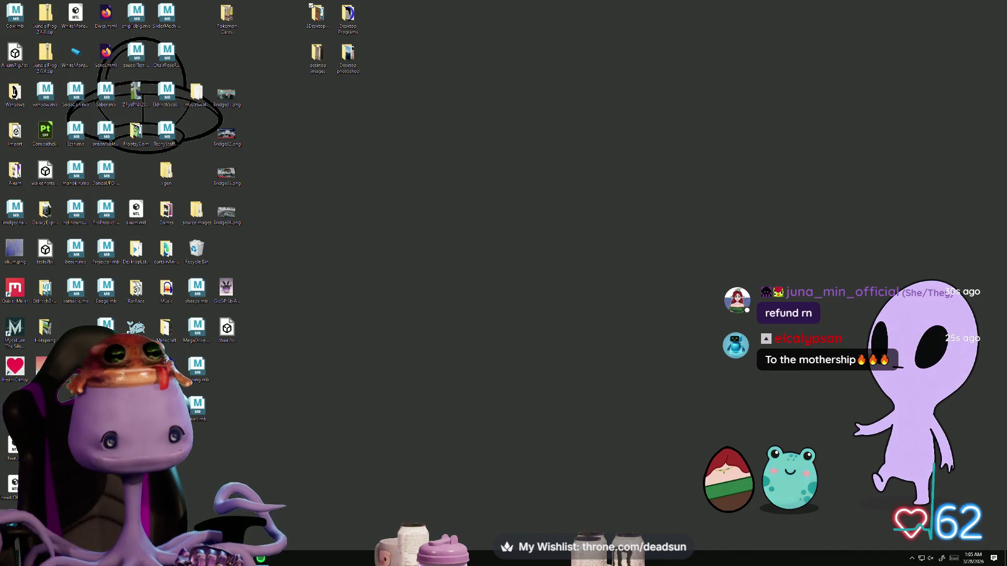
mouse_move(236, 559)
click(231, 519)
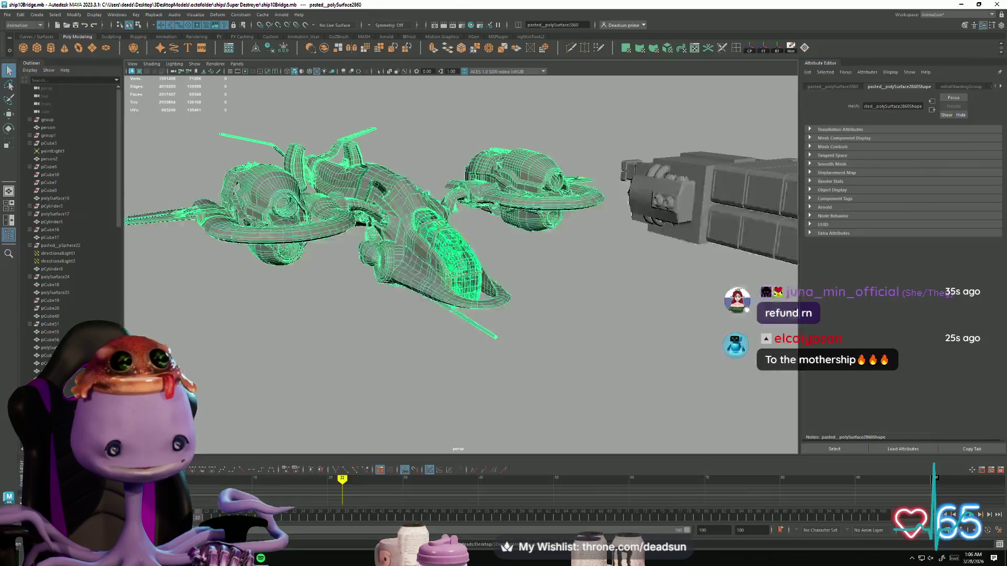
Tumble and zoom beneath the ships' hulls, then close Maya choosing Don't Save
click(572, 347)
scroll(373, 344, down, 3)
mouse_move(373, 343)
alt+mouse_down()
mouse_move(457, 351)
mouse_move(407, 345)
mouse_move(239, 162)
mouse_move(228, 262)
mouse_move(293, 273)
mouse_move(427, 321)
mouse_move(447, 349)
mouse_move(610, 279)
mouse_move(470, 308)
alt+mouse_up()
scroll(406, 346, down, 3)
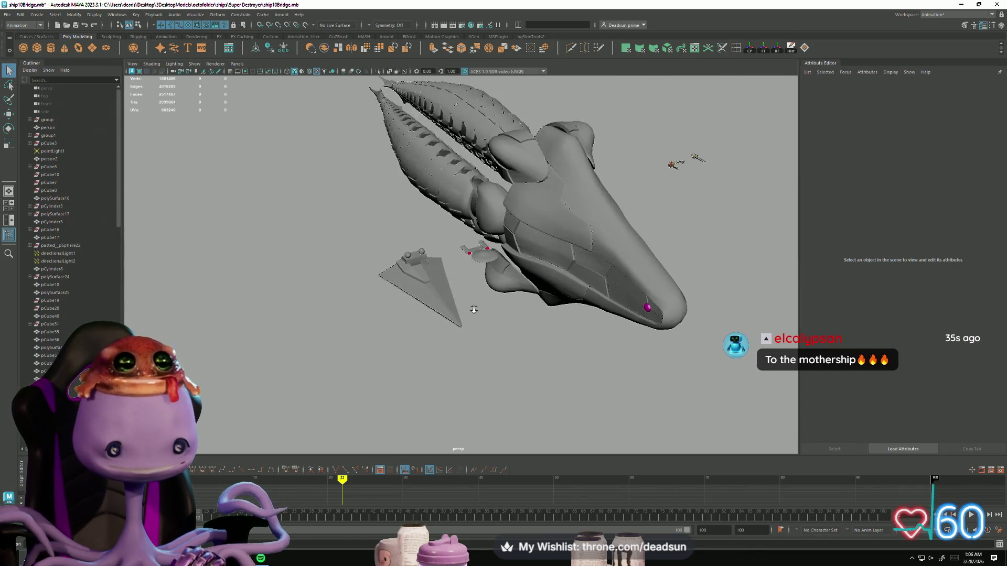
scroll(578, 389, up, 5)
alt+drag(578, 389, 531, 346)
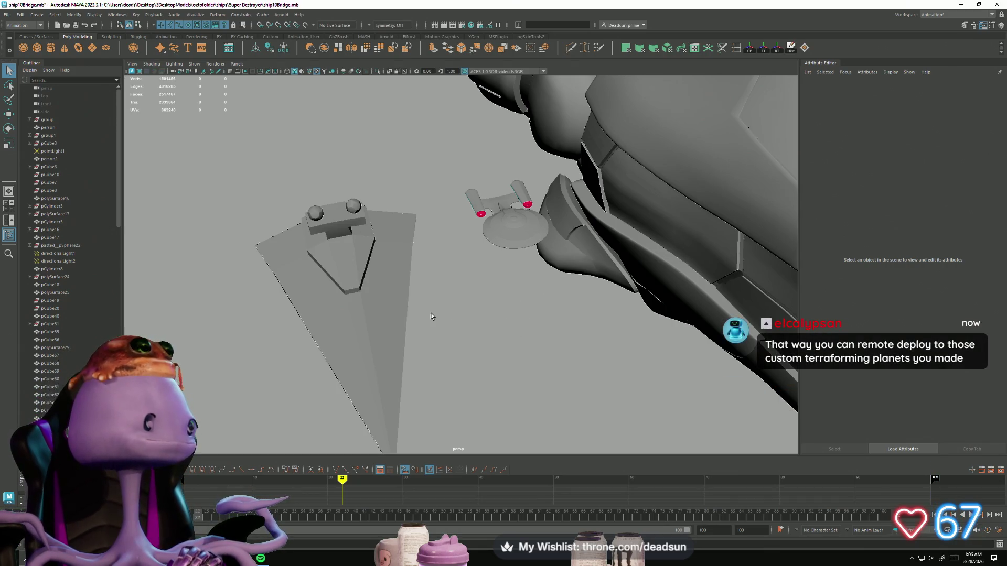
mouse_move(531, 310)
alt+mouse_down()
mouse_move(467, 307)
mouse_move(491, 298)
mouse_move(524, 351)
mouse_move(475, 343)
mouse_move(483, 338)
mouse_move(533, 383)
mouse_move(480, 397)
mouse_move(516, 367)
mouse_move(433, 362)
mouse_move(550, 367)
alt+mouse_up()
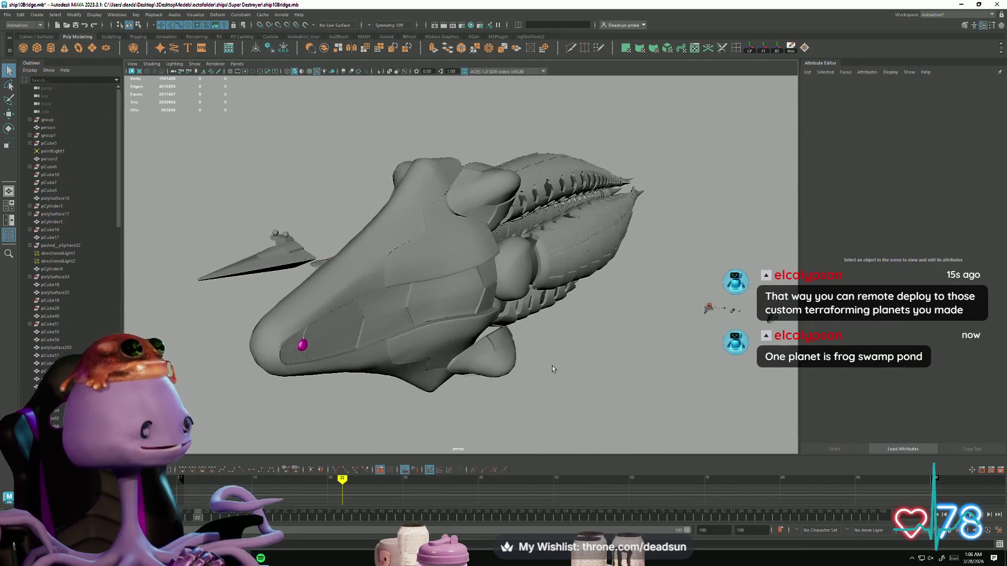
scroll(590, 385, up, 3)
scroll(590, 385, down, 5)
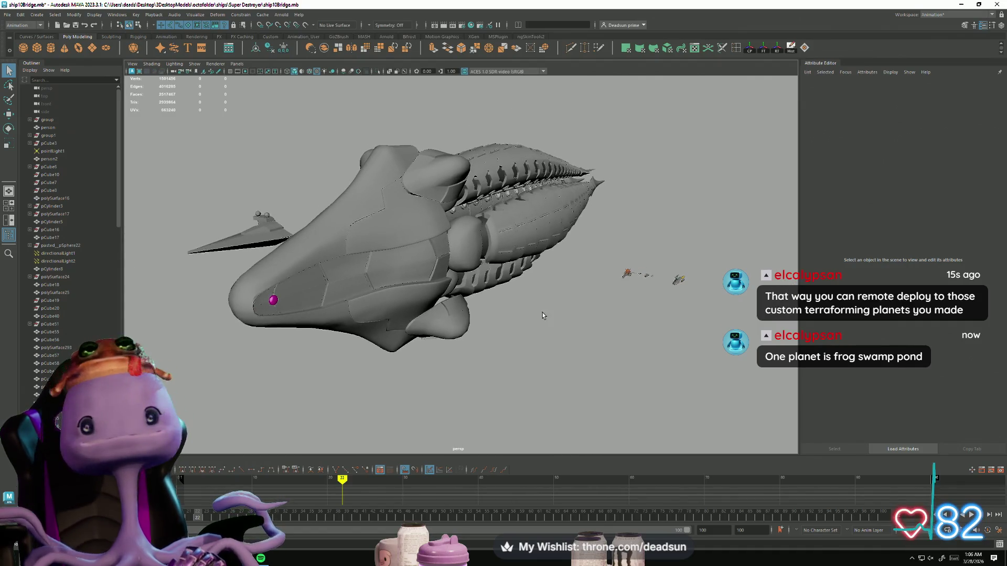
click(997, 6)
click(514, 285)
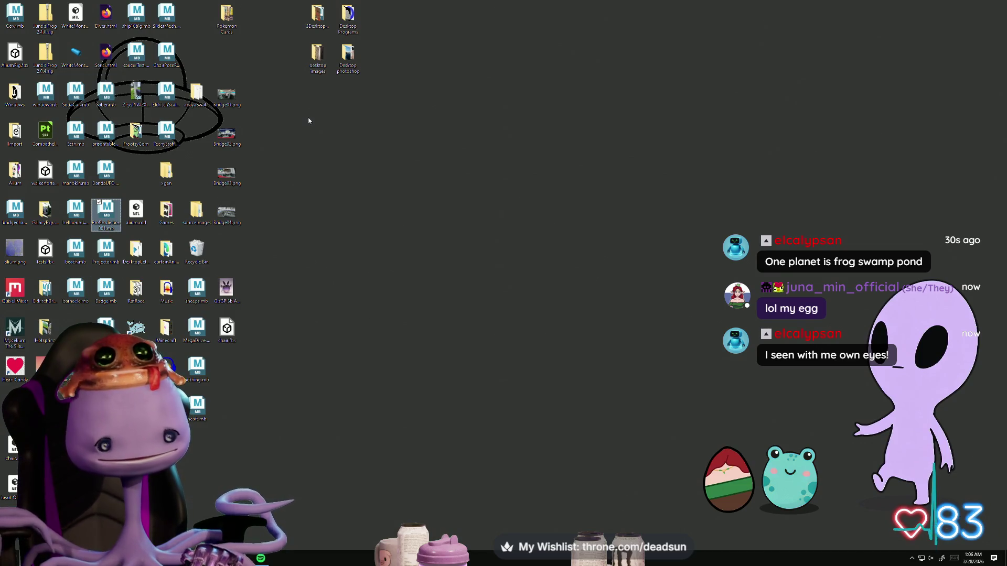
Search Windows for 'bridge' so the Bridge app appears as the best match
click(50, 211)
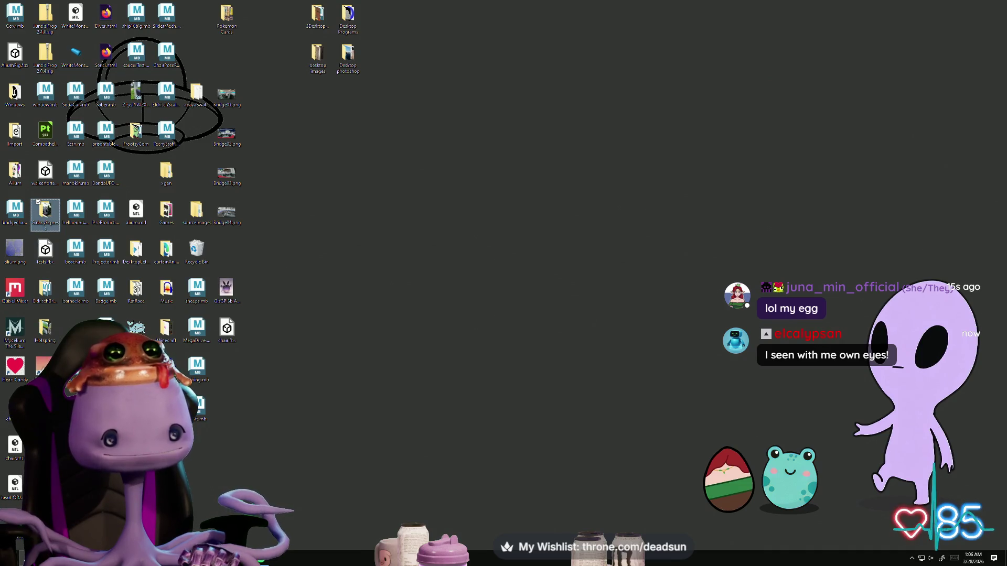
click(21, 556)
text(bridge)
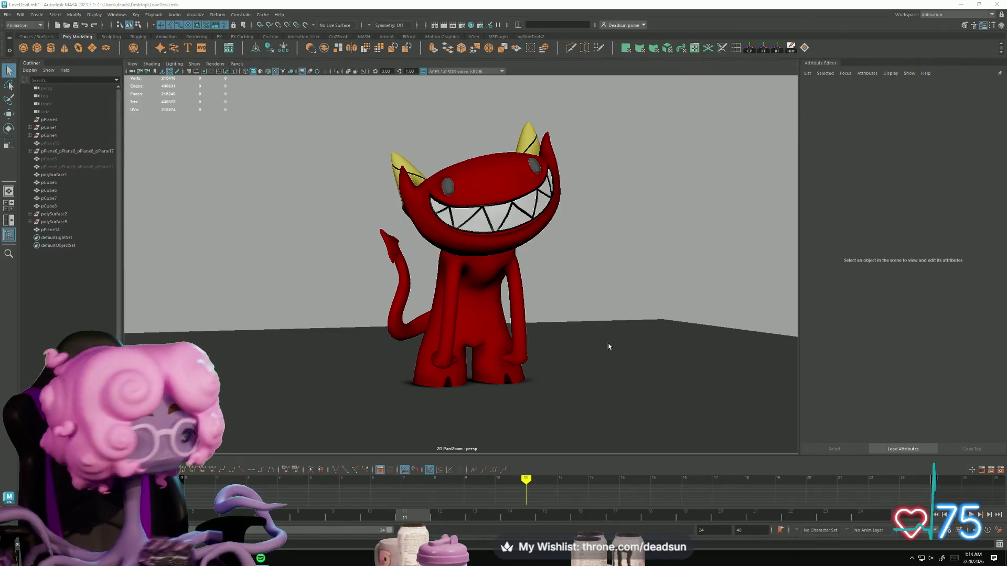
Orbit the devil and dropship models, then minimize the devil, dropship and octopus Maya windows
mouse_move(608, 347)
alt+mouse_down()
mouse_move(653, 341)
mouse_move(607, 341)
mouse_move(631, 360)
alt+mouse_up()
click(962, 5)
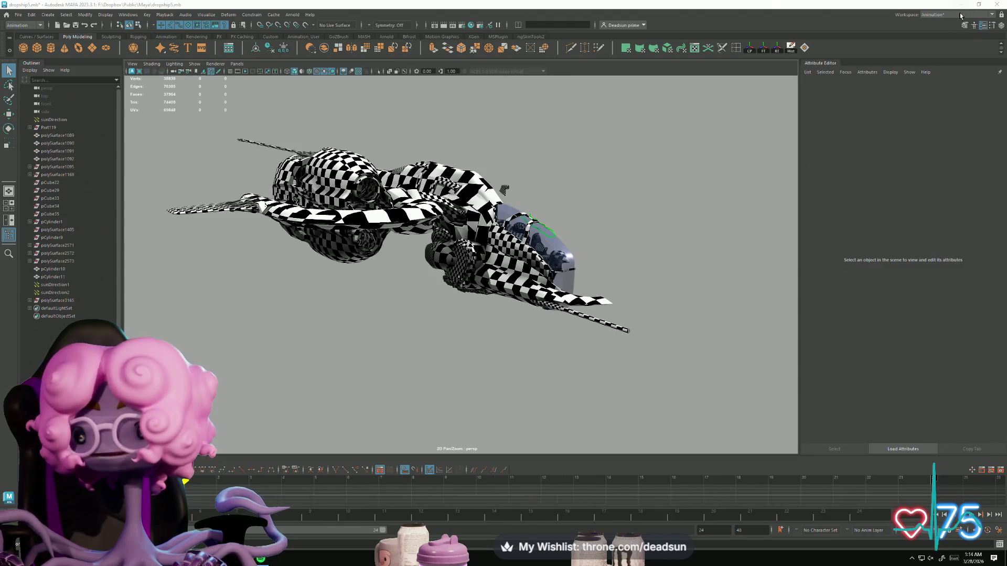
mouse_move(697, 239)
alt+mouse_down()
mouse_move(659, 303)
mouse_move(696, 294)
alt+mouse_up()
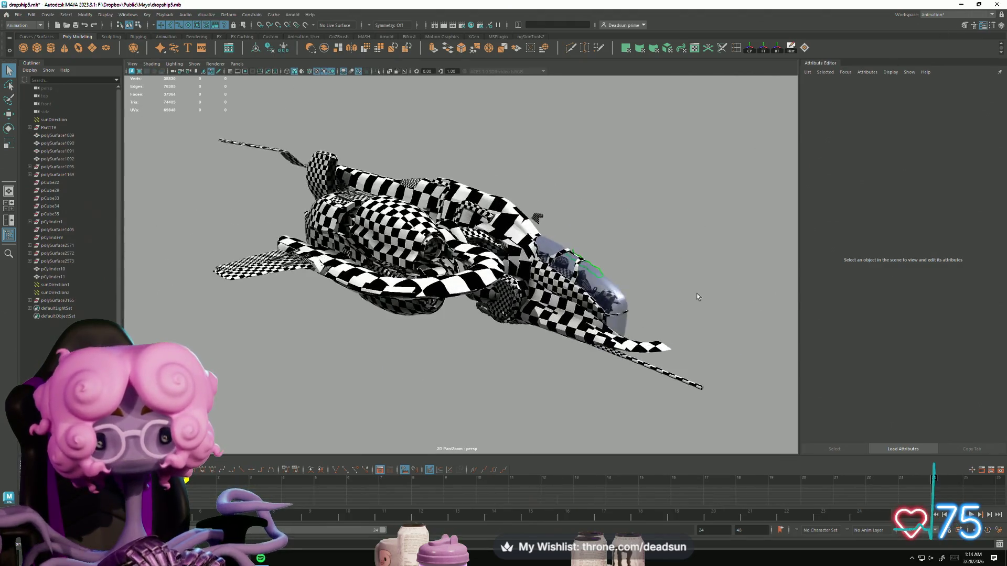
click(965, 4)
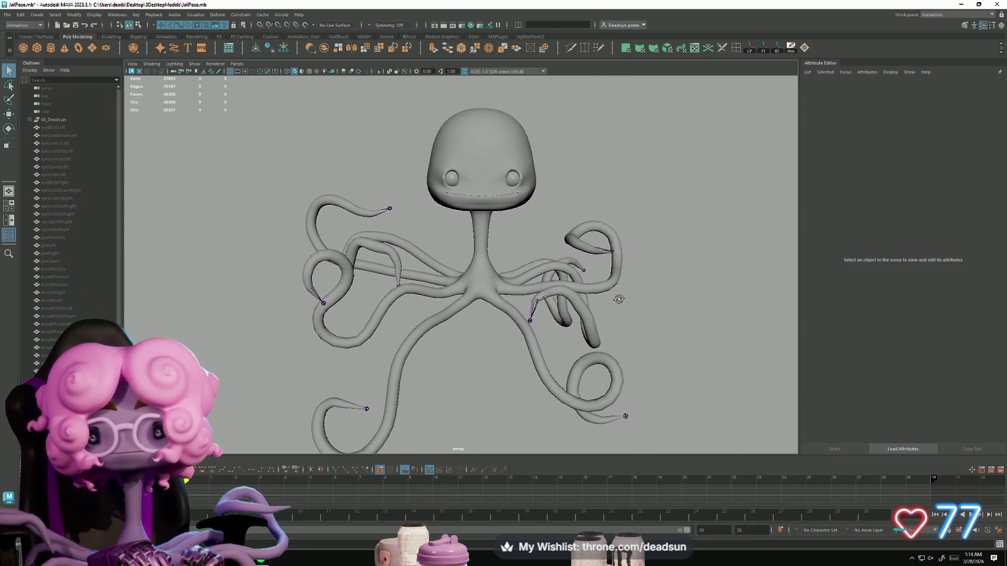
click(961, 5)
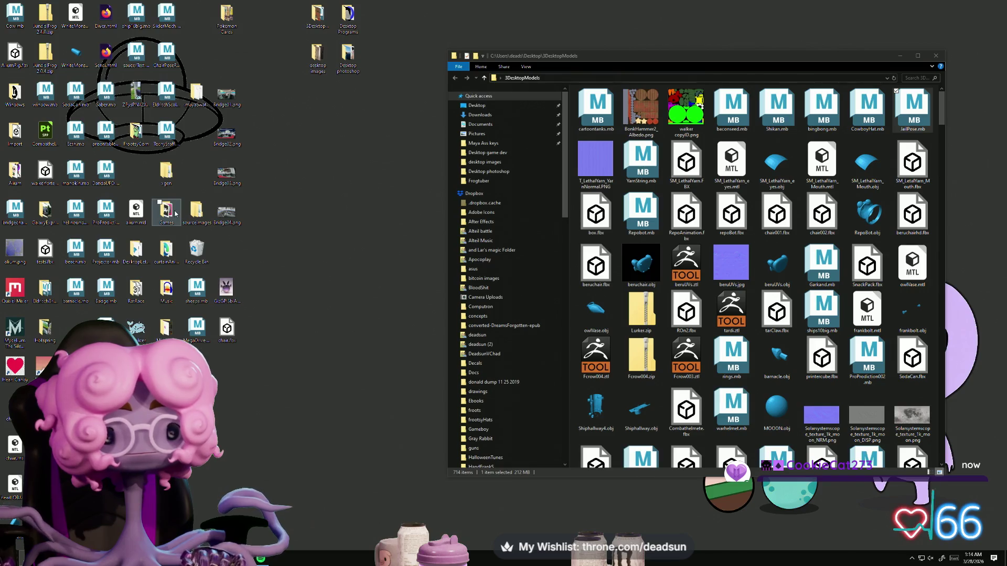
Open the curtainAnimated_fpc desktop folder and close its window again
click(174, 248)
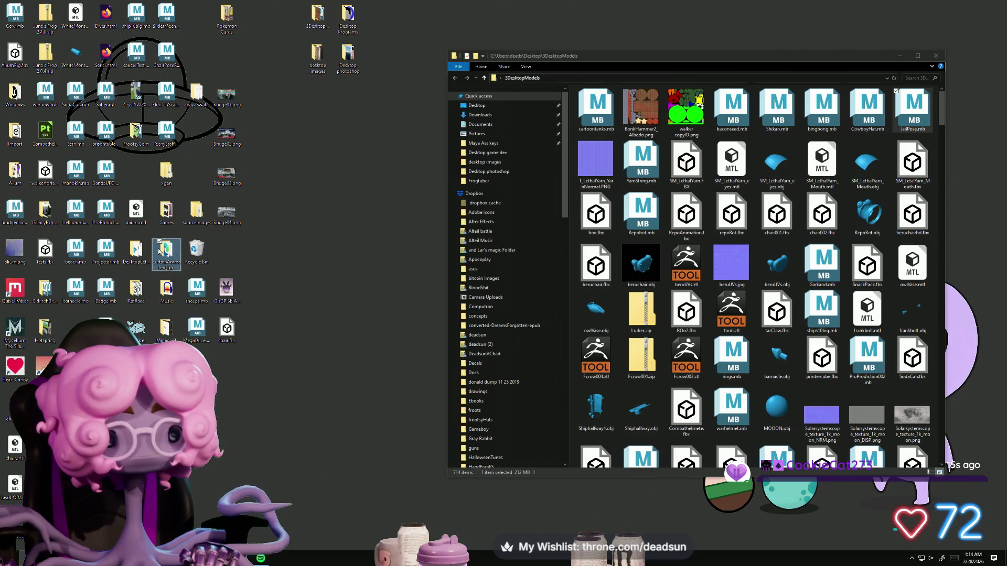
double_click(160, 250)
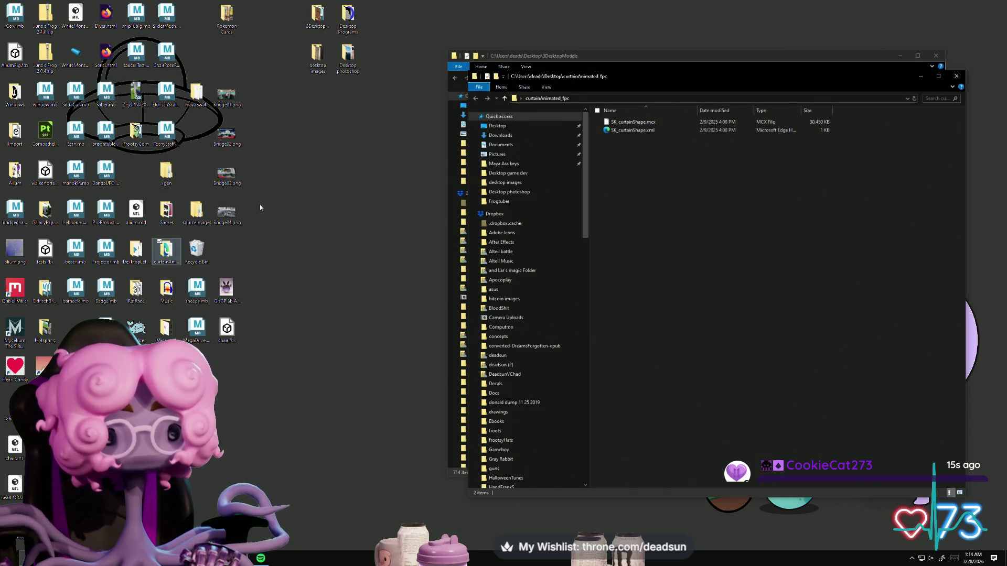
click(955, 77)
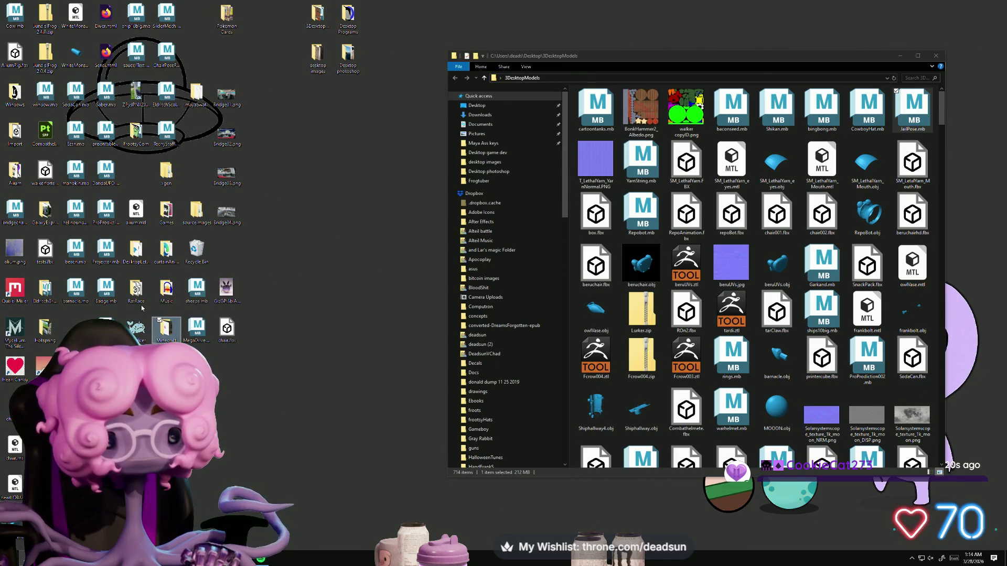
Open the EldritchBridge desktop folder and select the CapChair.mb scene file
click(136, 251)
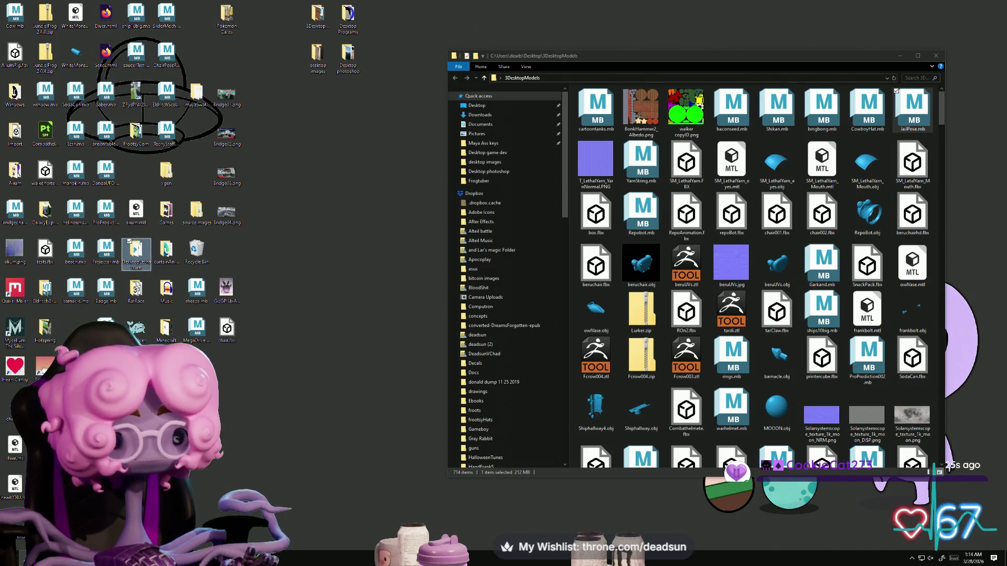
double_click(48, 299)
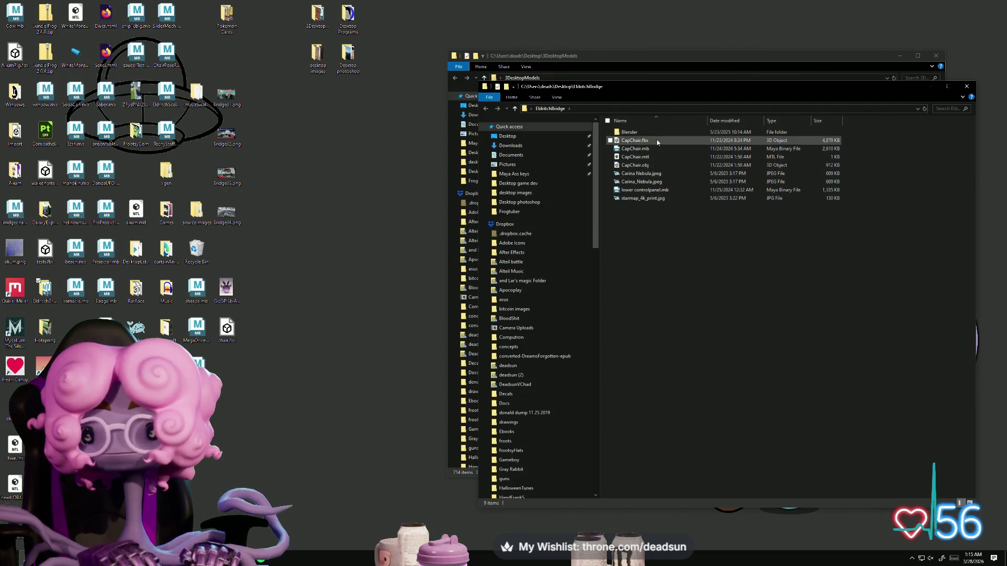
click(643, 152)
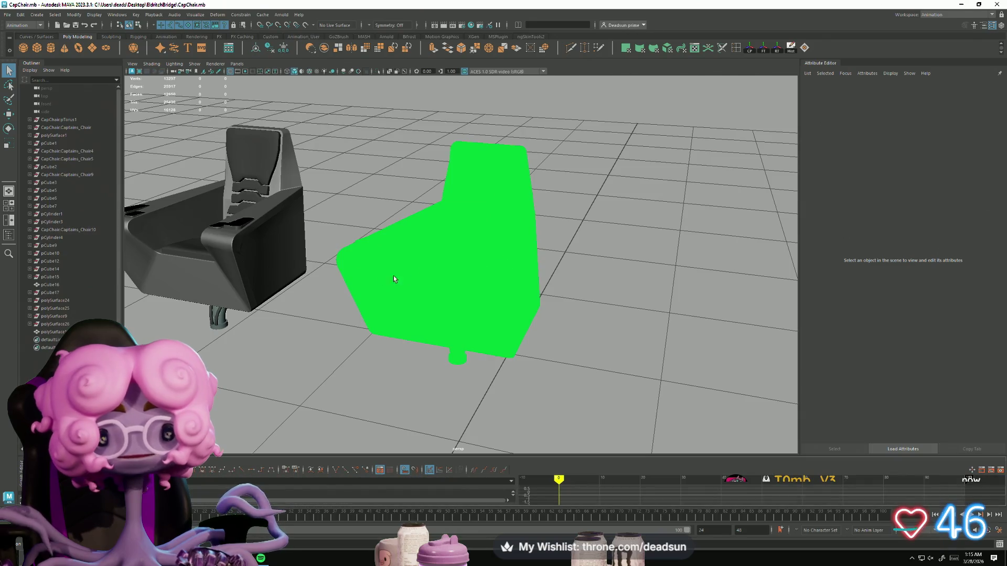
Orbit around the CapChair chair models, then quit Maya and answer the save prompt
mouse_move(366, 297)
alt+mouse_down()
mouse_move(415, 280)
mouse_move(346, 283)
alt+mouse_up()
click(998, 4)
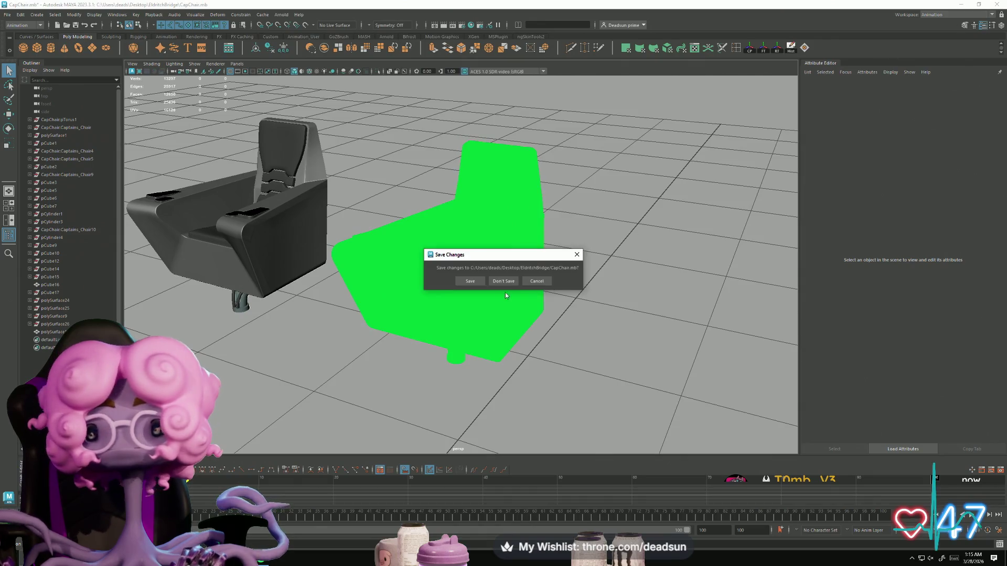
click(499, 284)
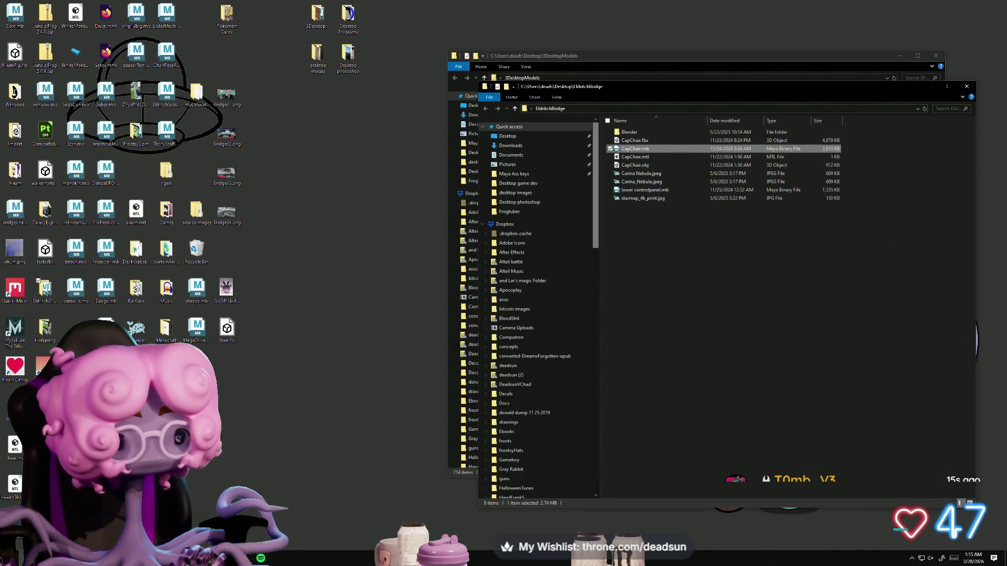
click(49, 293)
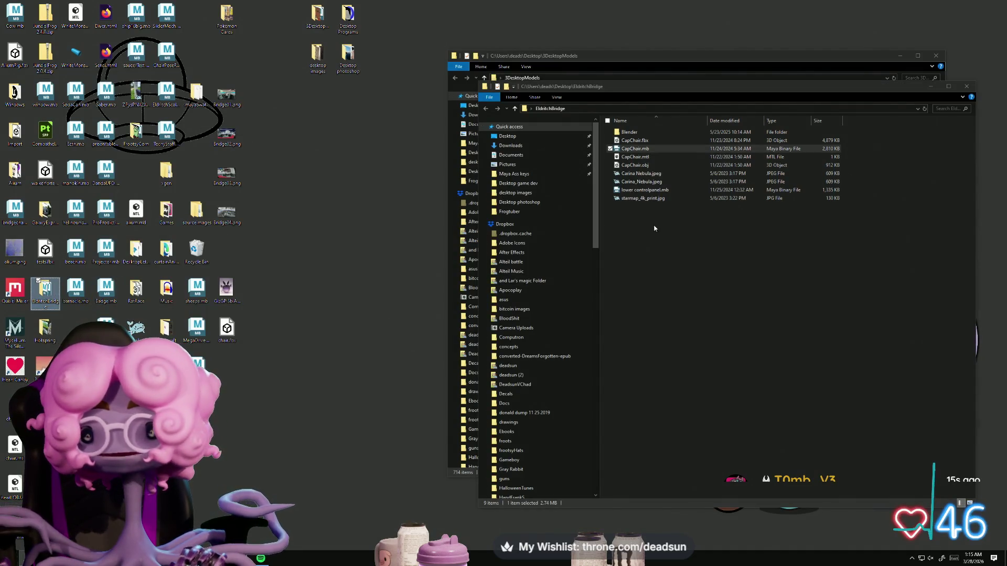
click(660, 192)
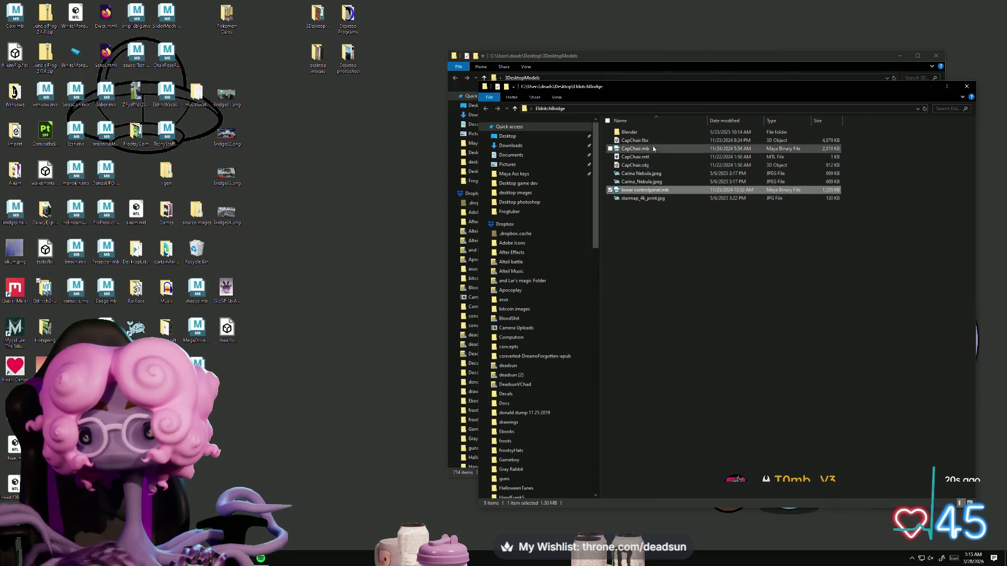
mouse_move(646, 131)
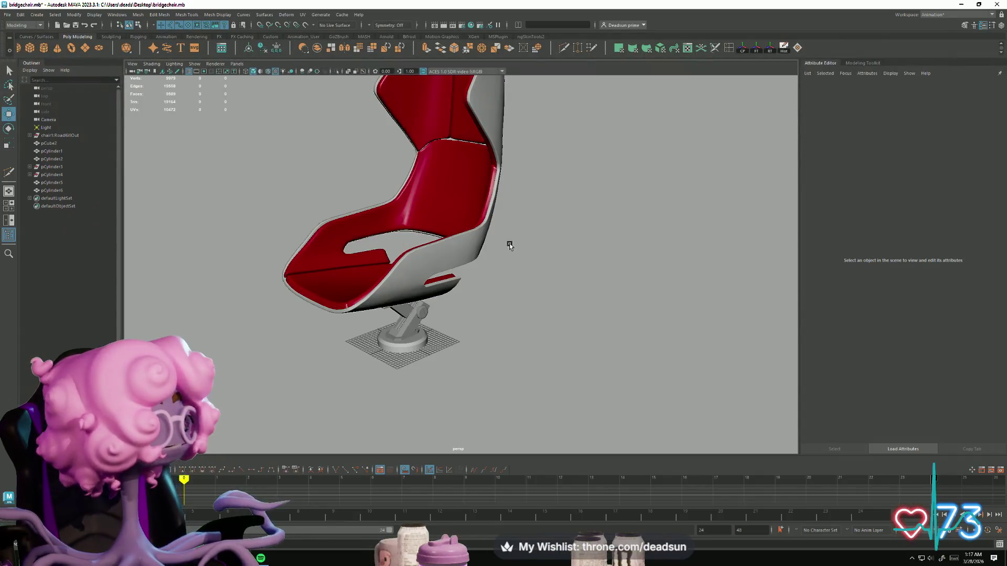
Pan the whole chair into view and orbit to a side view of it
mouse_move(509, 245)
alt+middle_down()
mouse_move(564, 223)
mouse_move(554, 275)
alt+middle_up()
mouse_move(553, 276)
alt+mouse_down()
mouse_move(539, 267)
mouse_move(634, 259)
mouse_move(682, 266)
mouse_move(573, 267)
mouse_move(674, 243)
mouse_move(721, 249)
mouse_move(709, 261)
mouse_move(600, 265)
mouse_move(604, 252)
alt+mouse_up()
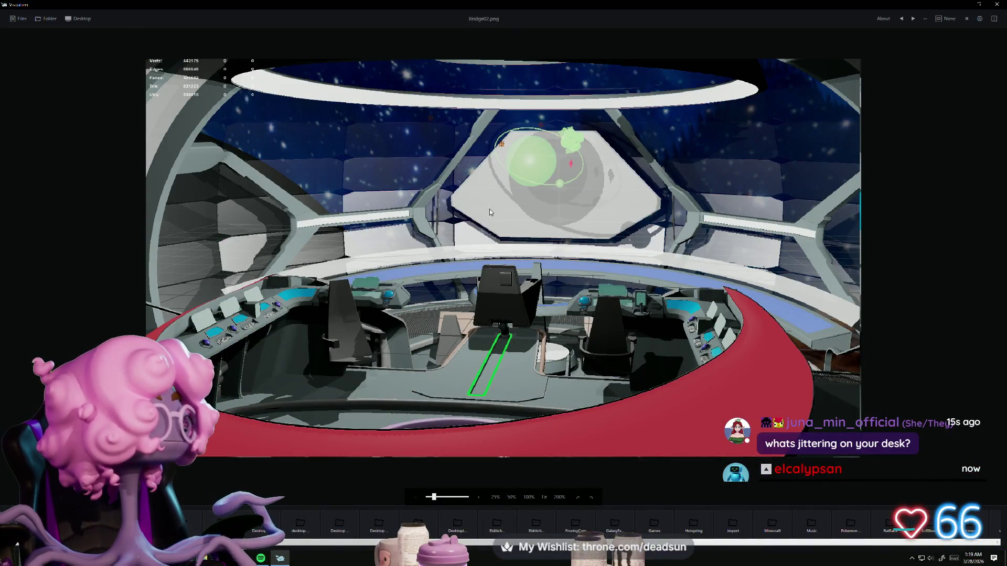
Zoom in and out on the Bridge02.png render to see where the chair sits
scroll(508, 215, up, 1)
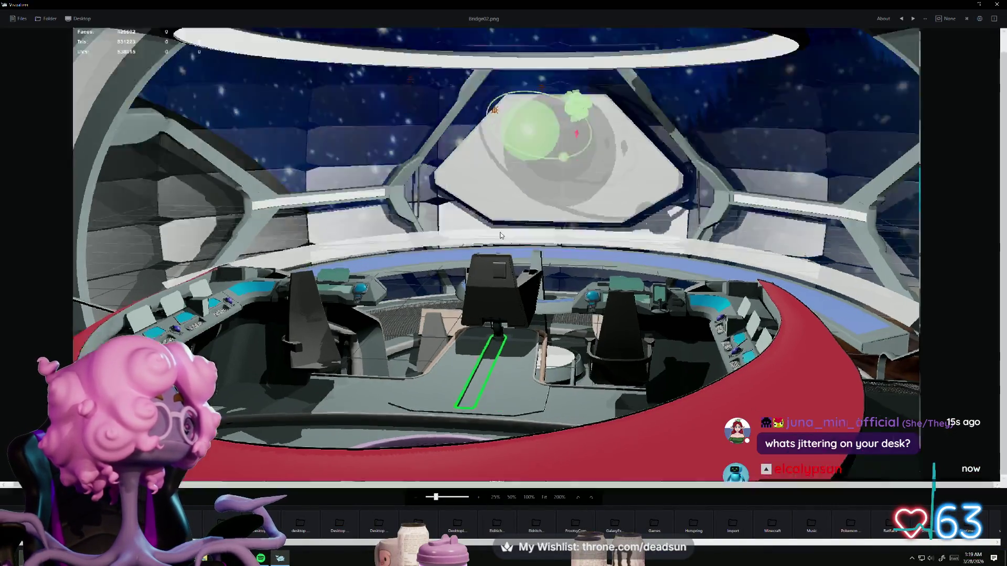
scroll(497, 234, up, 1)
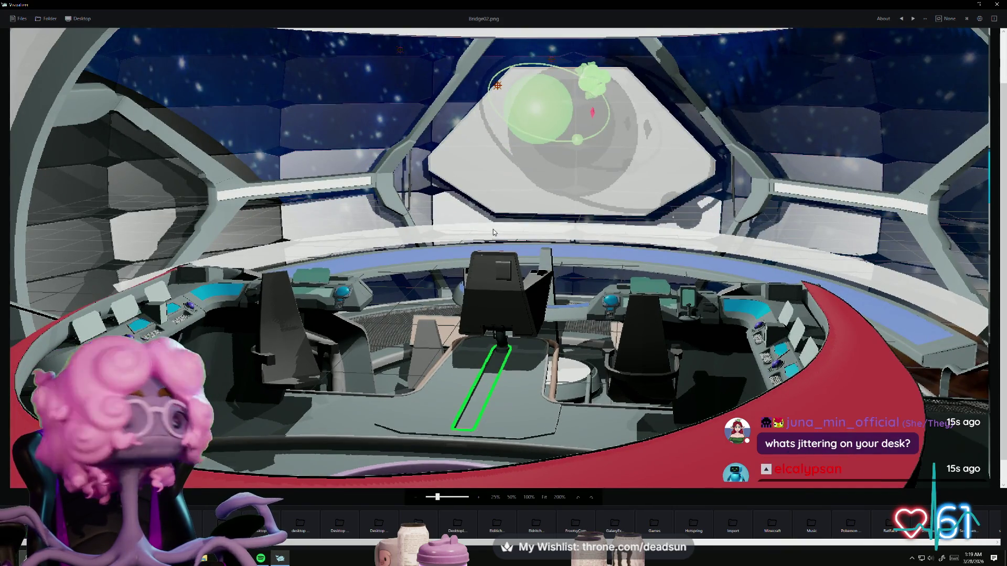
scroll(493, 232, down, 1)
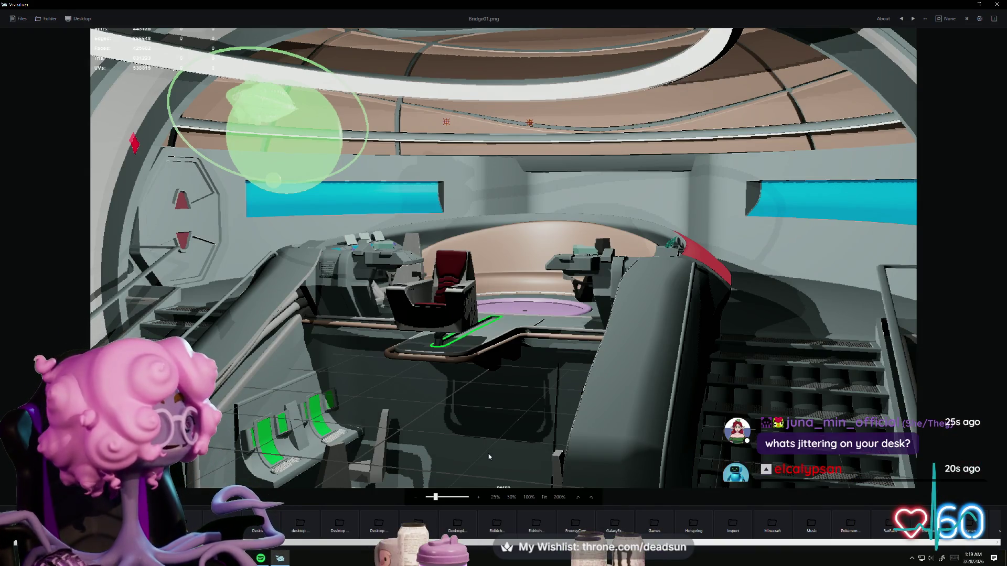
scroll(451, 365, up, 1)
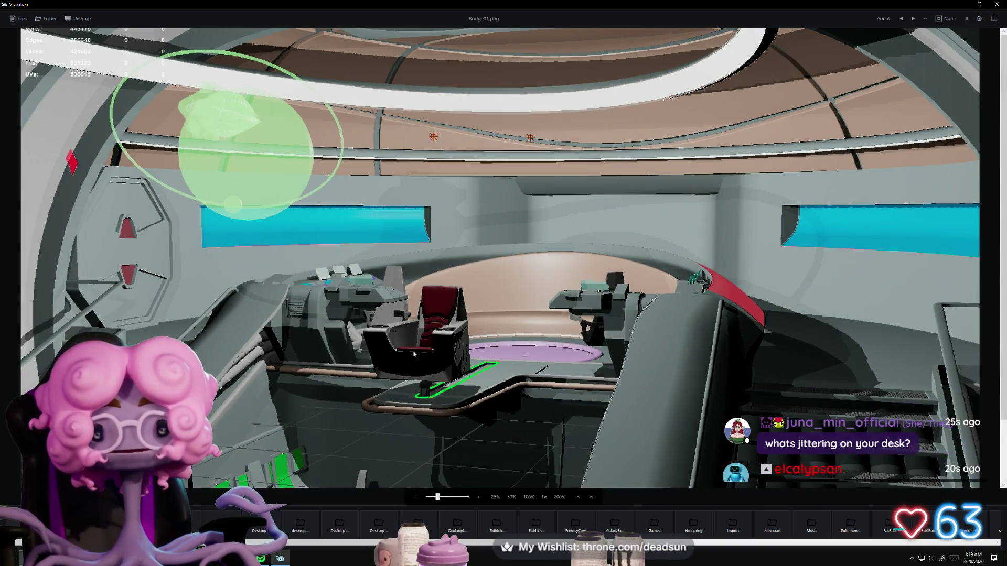
scroll(397, 284, down, 1)
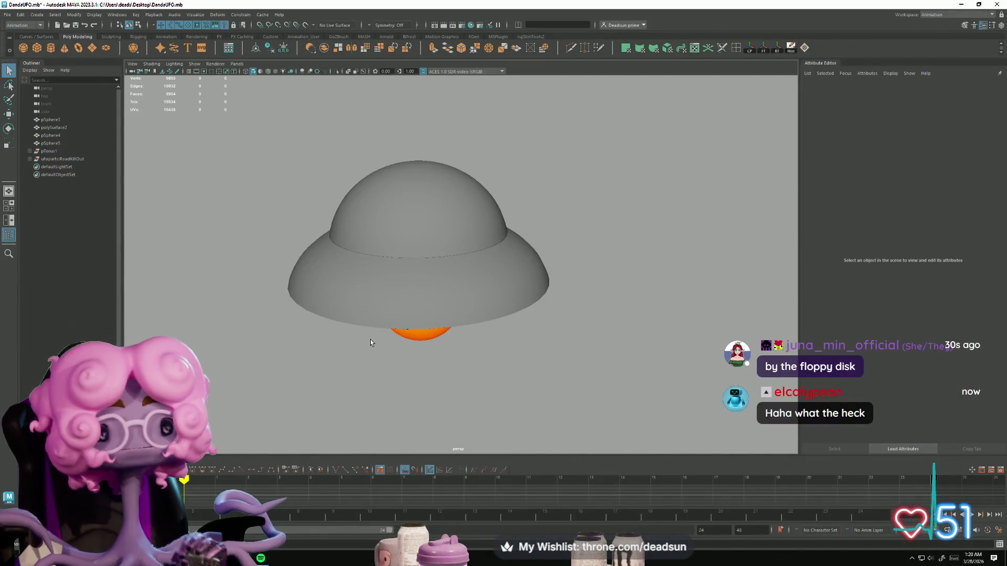
mouse_move(371, 342)
alt+mouse_down()
mouse_move(382, 355)
mouse_move(362, 336)
mouse_move(324, 346)
mouse_move(338, 358)
alt+mouse_up()
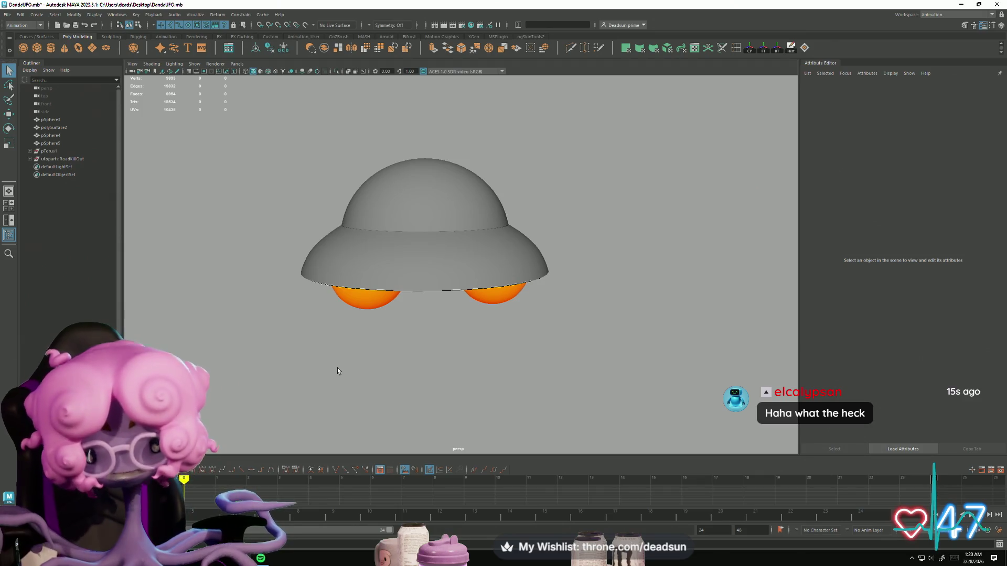
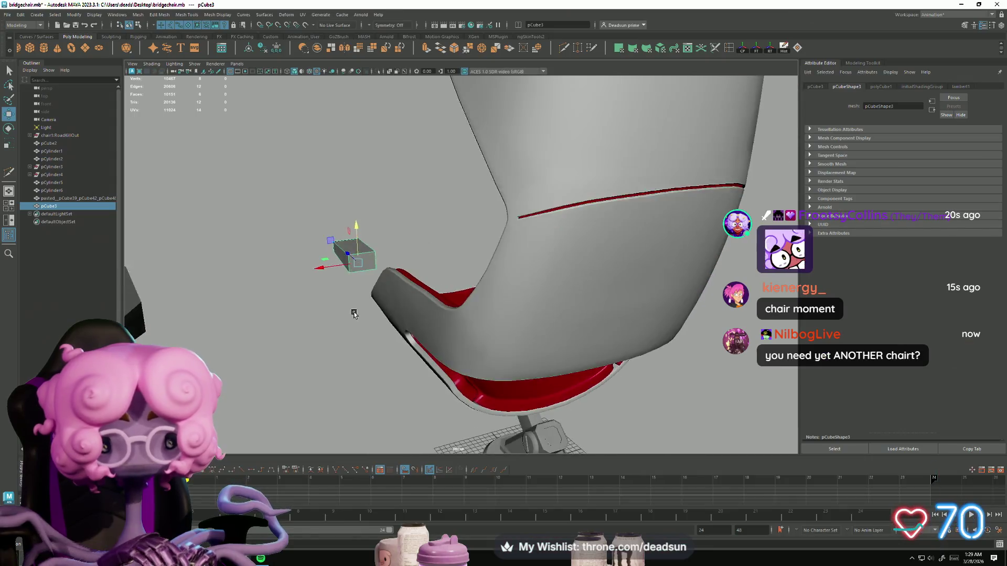
Inspect the chair and pCube1 in the reference bridge scene window
mouse_move(354, 313)
alt+mouse_down()
mouse_move(316, 259)
mouse_move(367, 298)
mouse_move(462, 325)
alt+mouse_up()
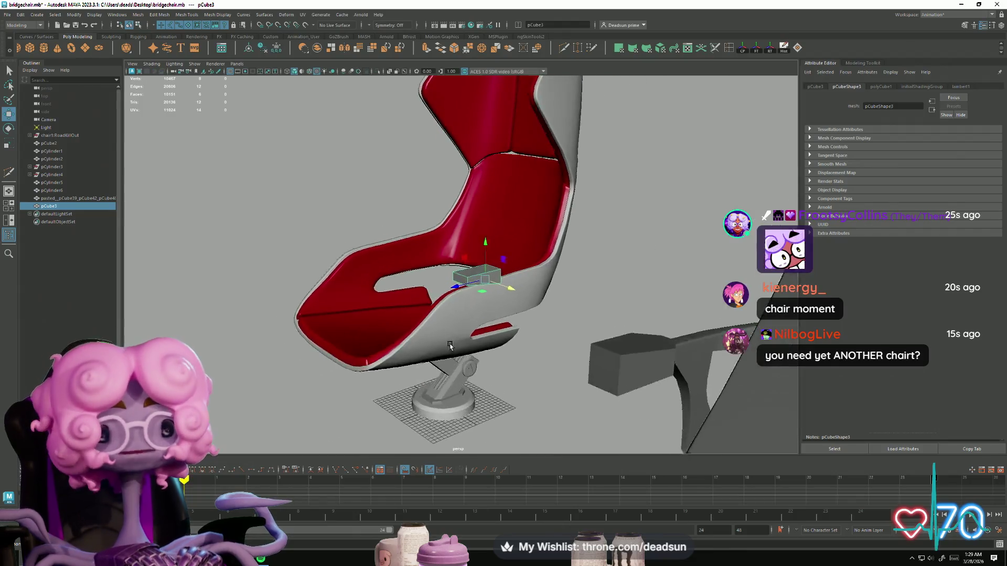
key(alt+Tab)
click(556, 157)
alt+drag(535, 220, 492, 306)
click(492, 306)
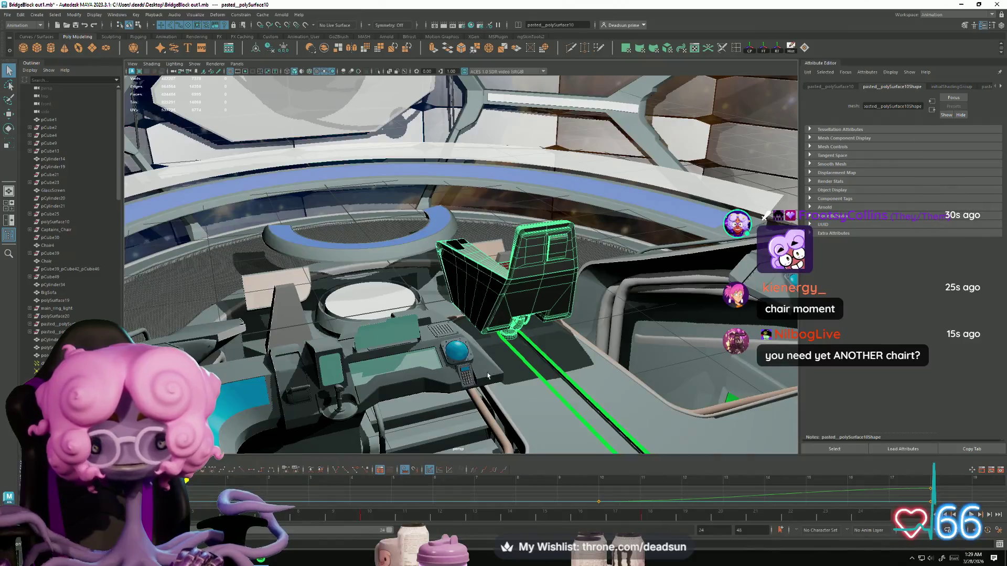
mouse_move(461, 385)
alt+mouse_down()
mouse_move(550, 334)
mouse_move(325, 310)
mouse_move(332, 281)
mouse_move(319, 320)
mouse_move(380, 329)
alt+mouse_up()
alt+drag(436, 342, 308, 364)
mouse_move(365, 385)
alt+mouse_down()
mouse_move(385, 352)
mouse_move(315, 386)
mouse_move(380, 255)
mouse_move(358, 340)
mouse_move(535, 406)
mouse_move(401, 361)
mouse_move(445, 319)
mouse_move(460, 345)
mouse_move(428, 359)
alt+mouse_up()
click(379, 254)
click(383, 269)
mouse_move(428, 359)
alt+middle_down()
mouse_move(413, 338)
mouse_move(455, 303)
mouse_move(411, 307)
alt+middle_up()
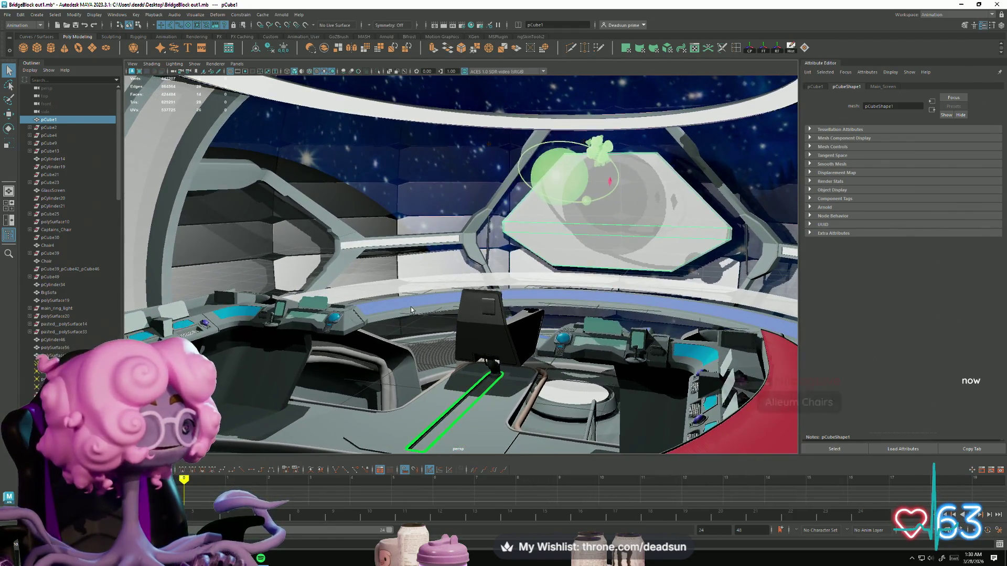
Return to the bridgechair.mb scene and frame the chair model
key(super+Tab)
key(Return)
mouse_move(446, 289)
alt+mouse_down()
mouse_move(362, 265)
mouse_move(314, 315)
mouse_move(286, 315)
mouse_move(173, 226)
alt+mouse_up()
scroll(430, 288, up, 10)
scroll(382, 279, down, 10)
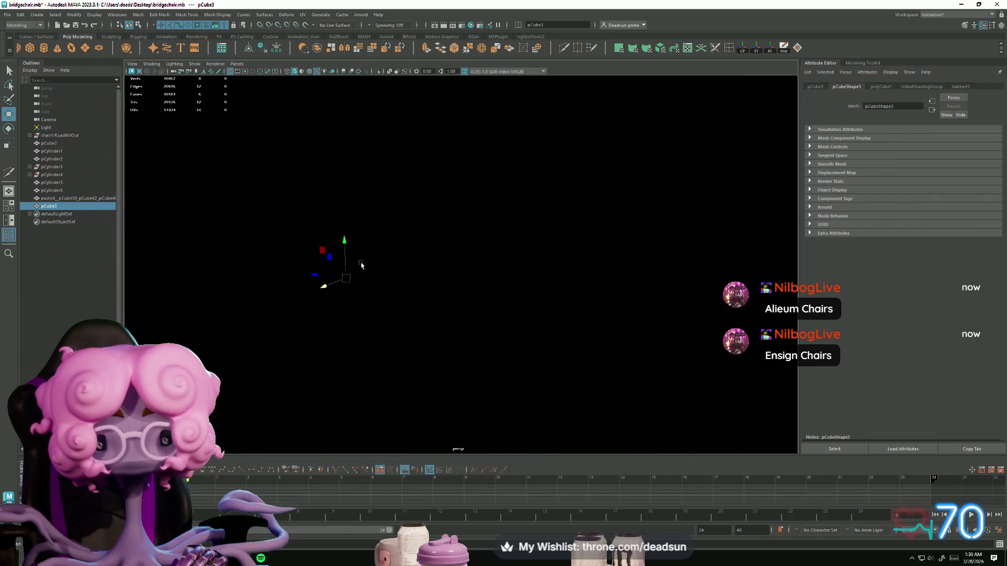
scroll(361, 265, down, 5)
Extrude the end face of the small box beside the seat to lengthen it
click(293, 338)
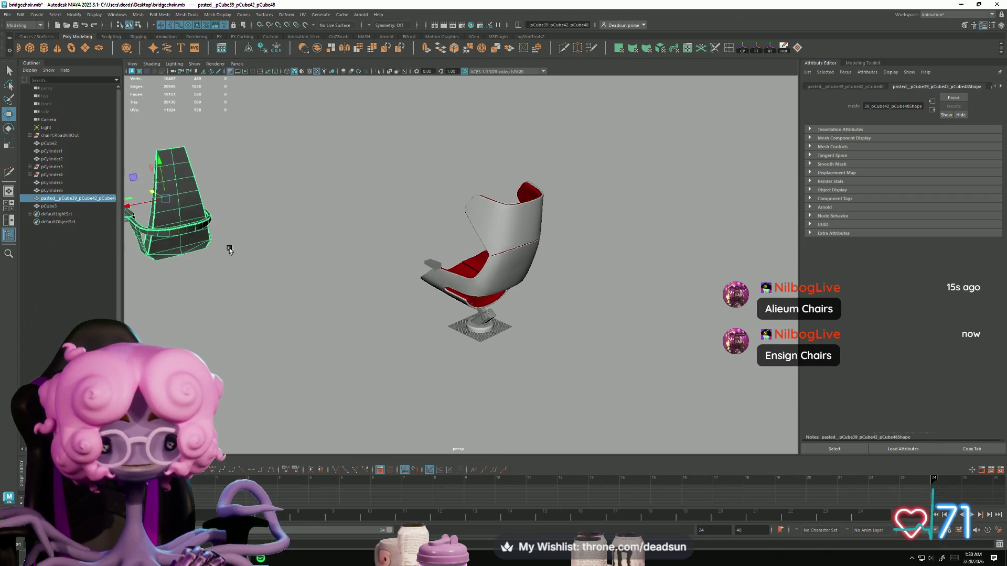
alt+drag(353, 285, 353, 286)
scroll(460, 344, up, 5)
alt+drag(460, 343, 434, 296)
right_drag(403, 264, 399, 282)
click(406, 260)
mouse_move(406, 260)
alt+mouse_down()
mouse_move(463, 344)
mouse_move(439, 338)
alt+mouse_up()
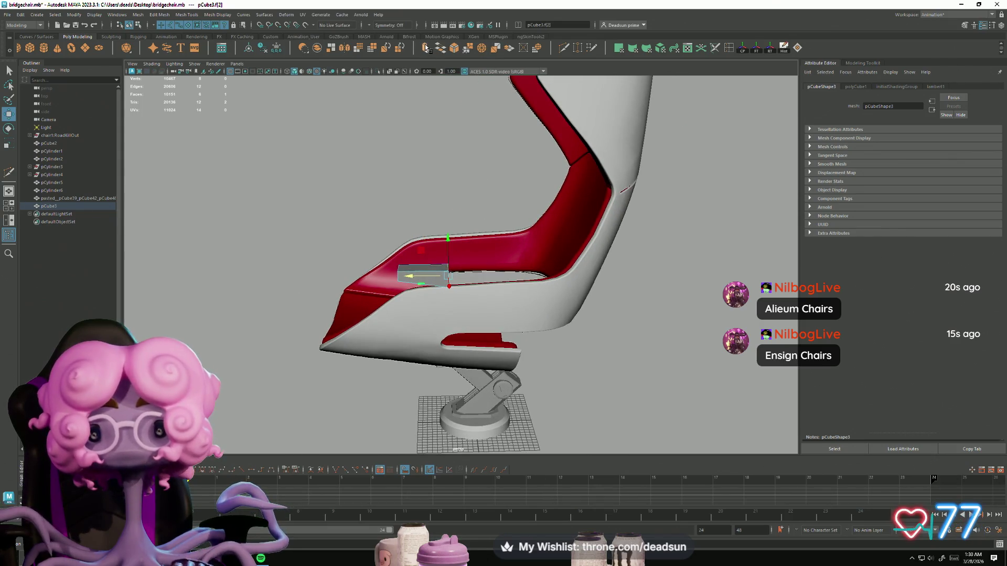
key(ctrl+e)
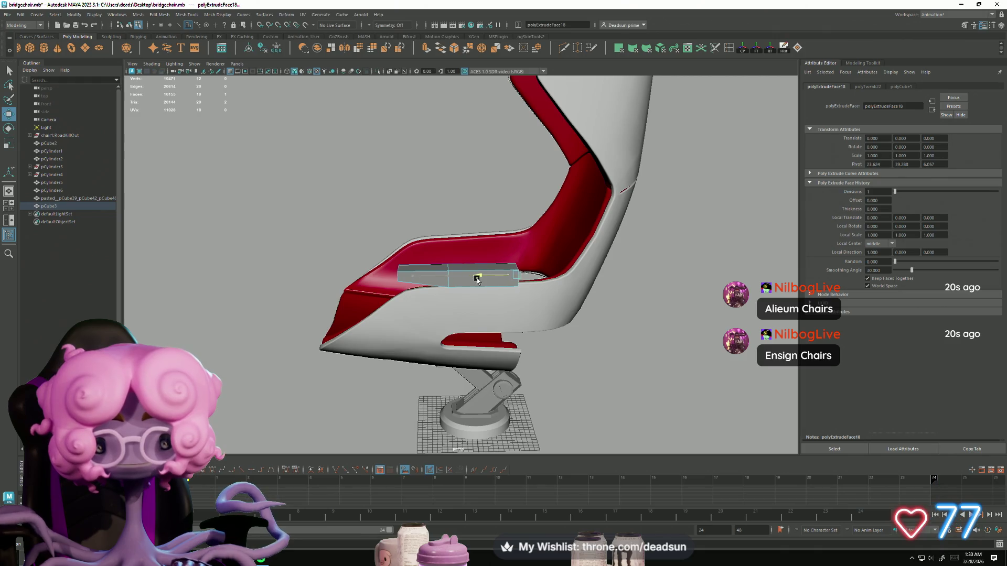
Pull the extrusion's end vertices downward to slant the armrest end
mouse_move(483, 280)
alt+mouse_down()
mouse_move(470, 299)
mouse_move(409, 196)
mouse_move(461, 250)
mouse_move(497, 258)
alt+mouse_up()
scroll(413, 210, up, 2)
key(F9)
mouse_move(486, 215)
mouse_down()
mouse_move(472, 274)
mouse_move(486, 278)
mouse_up()
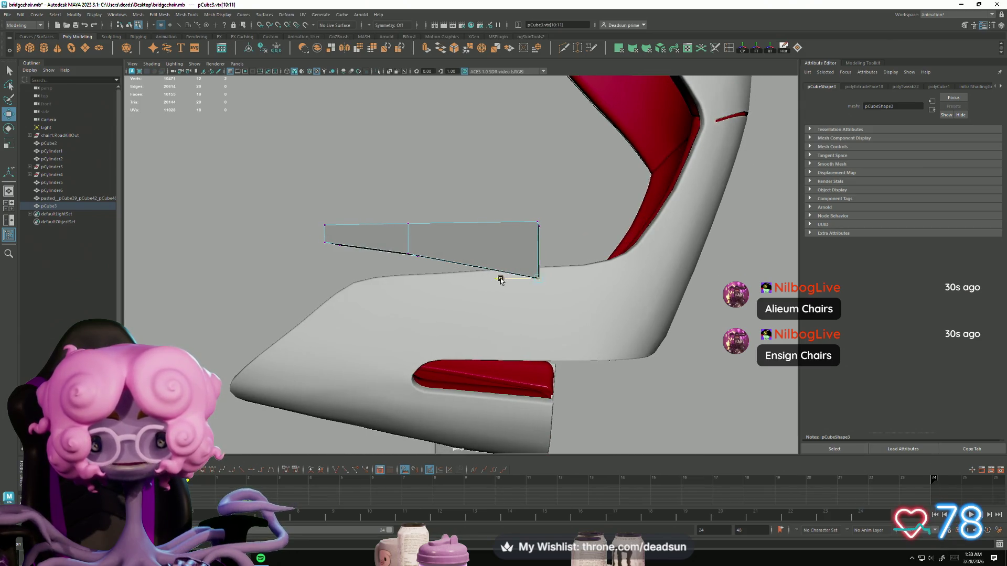
Extrude the armrest's end face again to start a second section
alt+drag(462, 270, 417, 236)
click(414, 233)
mouse_move(387, 323)
alt+mouse_down()
mouse_move(390, 305)
mouse_move(419, 312)
mouse_move(522, 285)
mouse_move(544, 292)
mouse_move(531, 250)
alt+mouse_up()
click(426, 53)
key(F9)
Move the second section's end vertices so it angles downward
drag(615, 294, 615, 293)
alt+drag(615, 294, 552, 282)
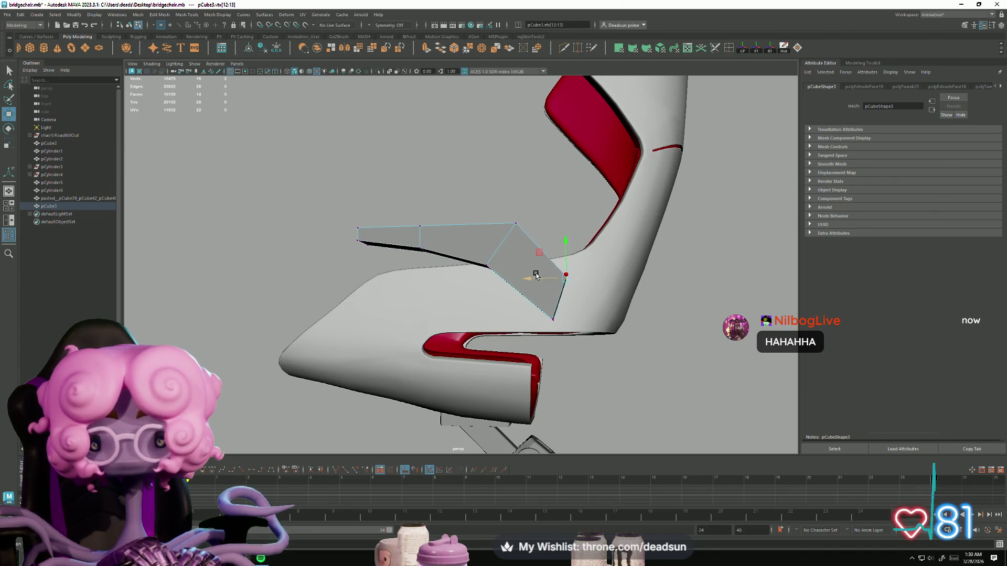
mouse_move(567, 249)
alt+mouse_down()
mouse_move(513, 294)
mouse_move(551, 310)
alt+mouse_up()
mouse_move(583, 348)
mouse_down()
mouse_move(543, 312)
mouse_move(462, 330)
mouse_move(403, 362)
mouse_move(438, 347)
mouse_move(461, 355)
mouse_move(528, 314)
mouse_move(440, 353)
mouse_move(463, 342)
mouse_move(520, 347)
mouse_move(505, 379)
mouse_move(490, 351)
mouse_up()
Extrude a short end piece and move its tip vertices against the chair's side
right_drag(385, 310, 390, 332)
mouse_move(294, 398)
alt+mouse_down()
mouse_move(364, 346)
mouse_move(422, 347)
mouse_move(405, 348)
alt+mouse_up()
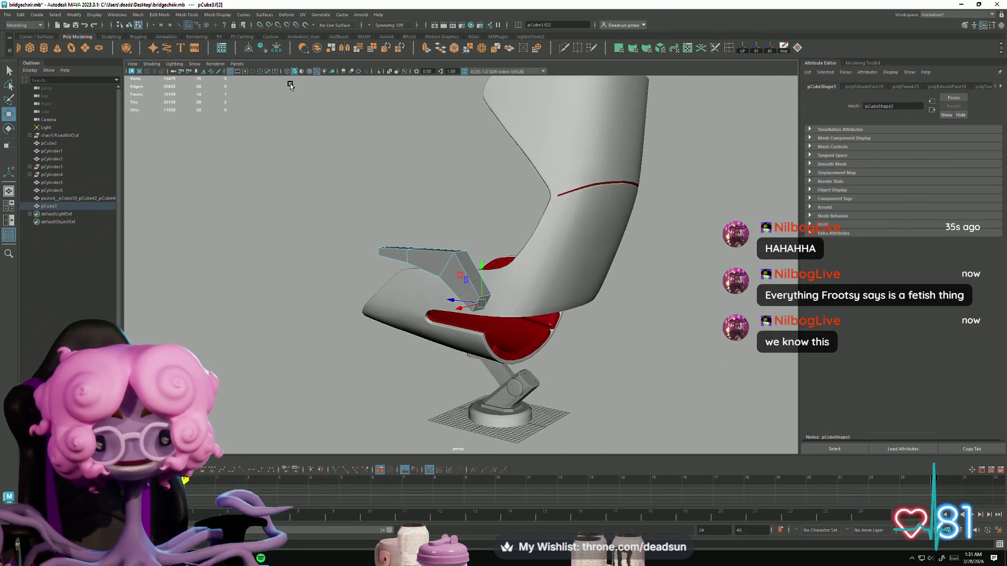
click(425, 49)
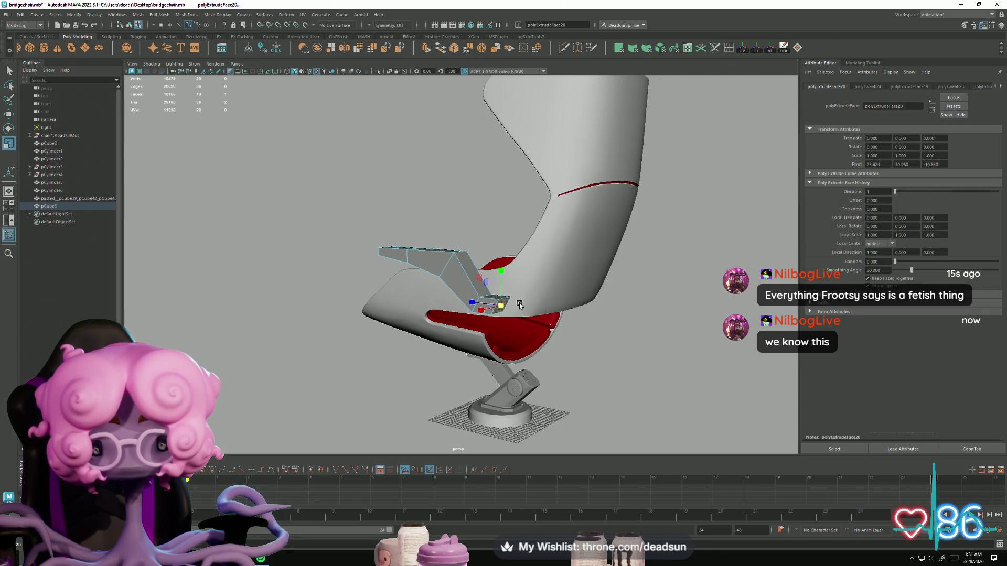
mouse_move(535, 313)
alt+mouse_down()
mouse_move(408, 336)
mouse_move(519, 375)
mouse_move(394, 342)
mouse_move(392, 288)
alt+mouse_up()
right_drag(407, 238, 406, 210)
drag(433, 344, 433, 344)
alt+drag(433, 345, 416, 329)
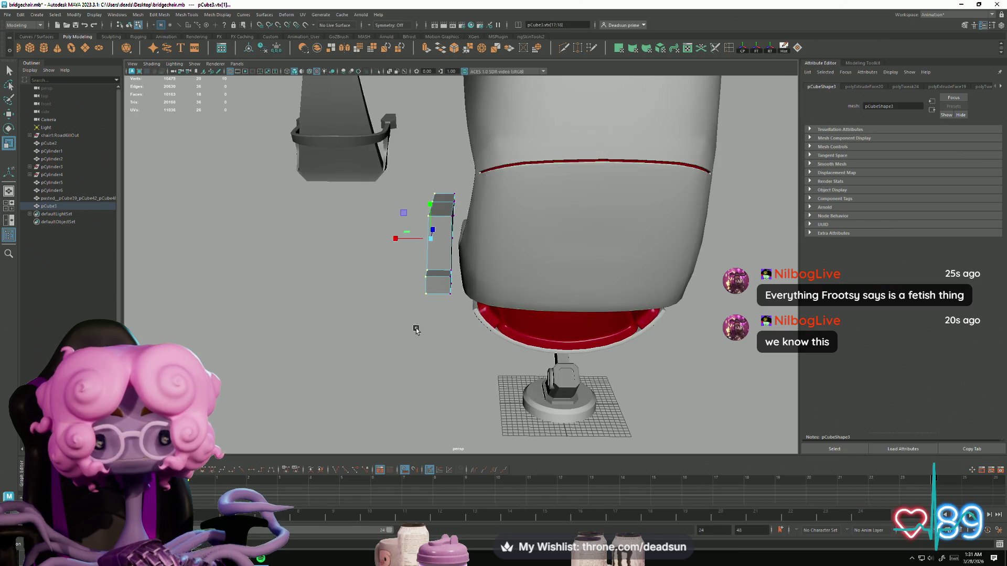
mouse_move(402, 238)
alt+mouse_down()
mouse_move(441, 257)
mouse_move(390, 268)
mouse_move(408, 194)
mouse_move(431, 211)
alt+mouse_up()
mouse_move(432, 211)
alt+mouse_down()
mouse_move(381, 188)
mouse_move(365, 308)
alt+mouse_up()
Select the armrest's edges for beveling
mouse_move(450, 301)
alt+mouse_down()
mouse_move(527, 288)
mouse_move(470, 286)
alt+mouse_up()
right_drag(401, 240, 395, 219)
click(395, 233)
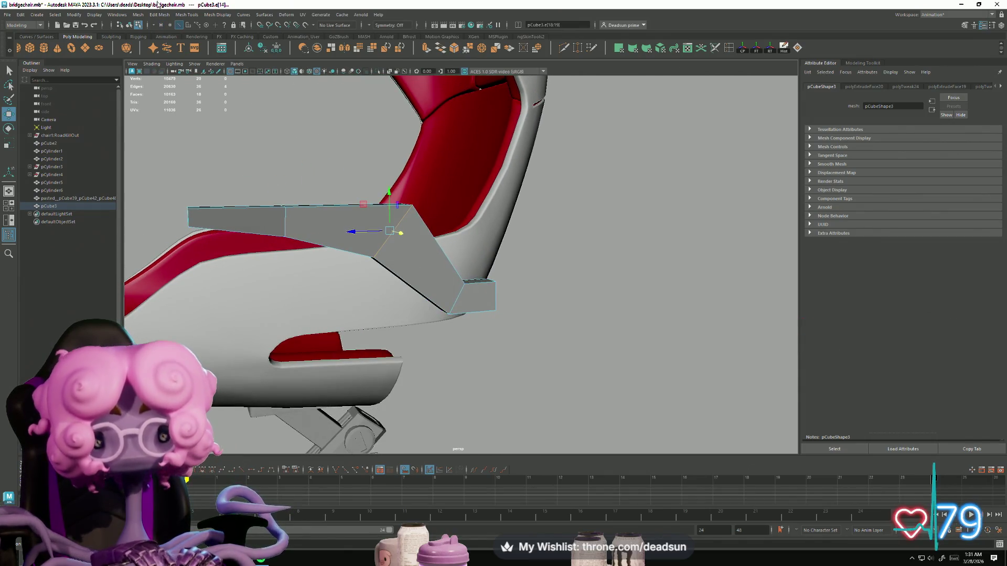
click(153, 15)
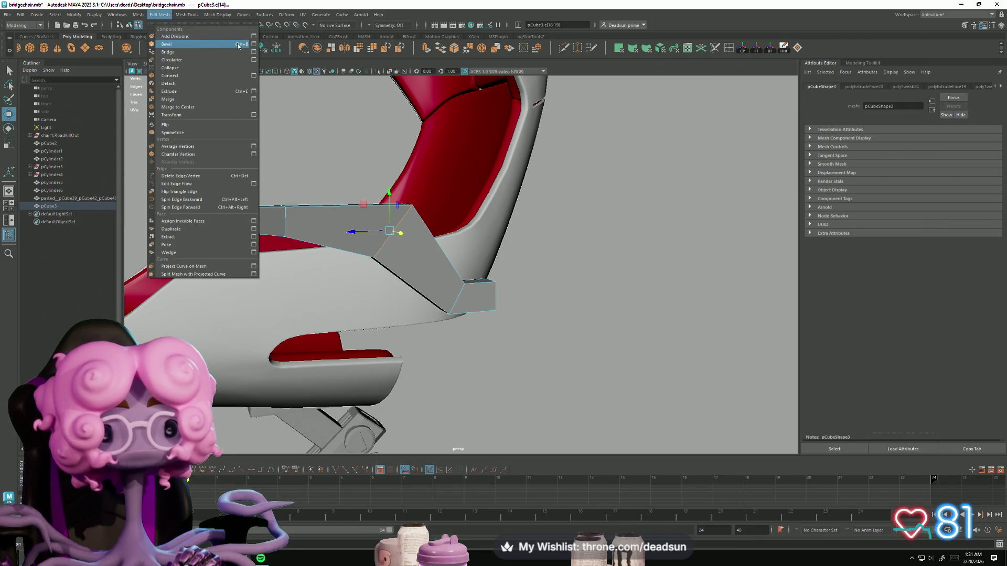
Bevel the selected armrest edges using the Bevel options
click(254, 45)
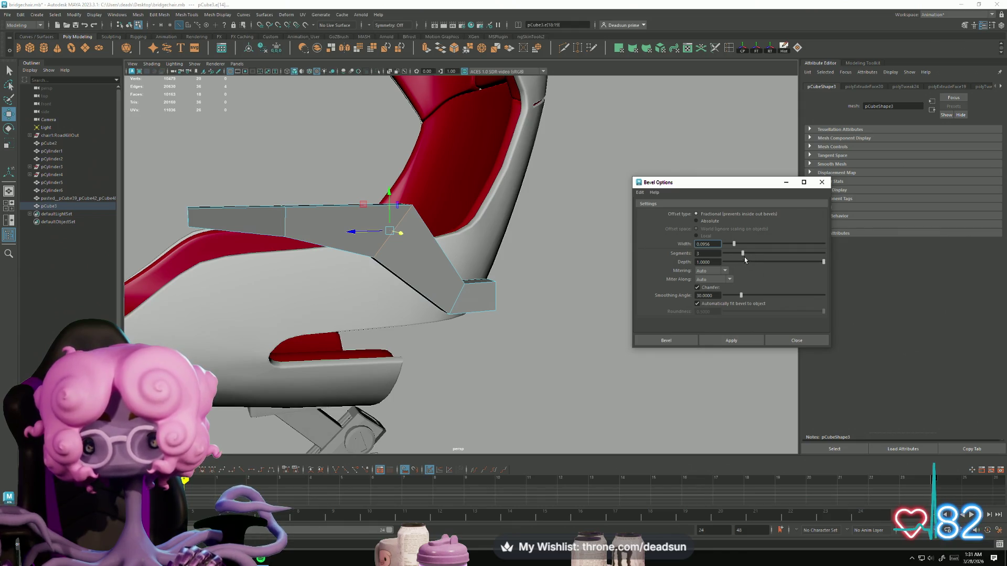
click(745, 341)
mouse_move(506, 362)
alt+mouse_down()
mouse_move(350, 339)
mouse_move(360, 339)
mouse_move(332, 352)
mouse_move(353, 353)
mouse_move(306, 358)
alt+mouse_up()
Extrude the arm's end face and move and rotate it under the seat
right_drag(443, 270, 445, 294)
click(445, 281)
mouse_move(445, 281)
alt+mouse_down()
mouse_move(389, 354)
mouse_move(532, 346)
mouse_move(442, 353)
mouse_move(420, 340)
mouse_move(345, 353)
mouse_move(399, 357)
alt+mouse_up()
key(ctrl+e)
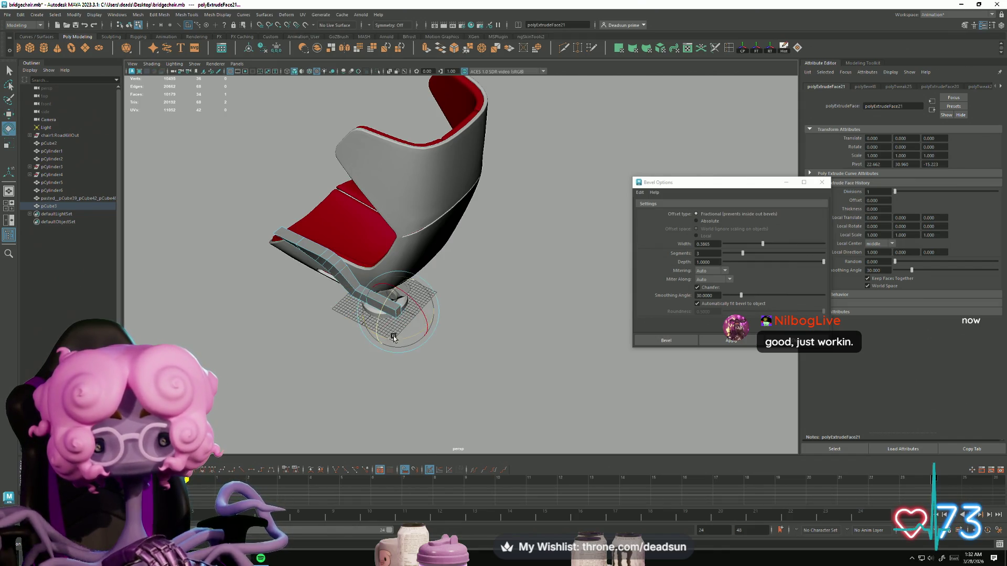
mouse_move(427, 339)
alt+mouse_down()
mouse_move(396, 313)
mouse_move(342, 315)
alt+mouse_up()
key(w)
drag(258, 299, 325, 281)
key(e)
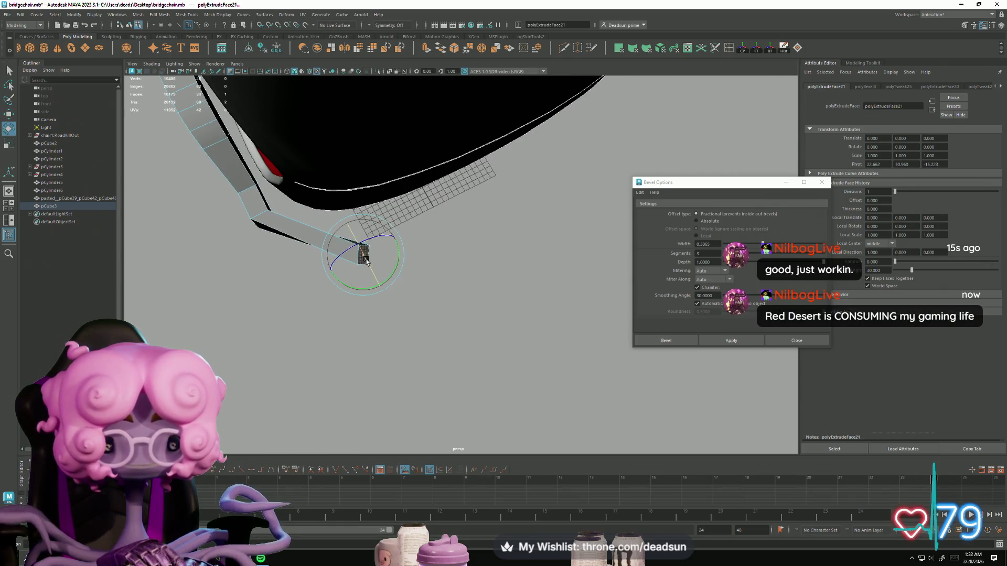
mouse_move(349, 257)
alt+mouse_down()
mouse_move(401, 269)
mouse_move(273, 315)
mouse_move(281, 270)
mouse_move(342, 302)
alt+mouse_up()
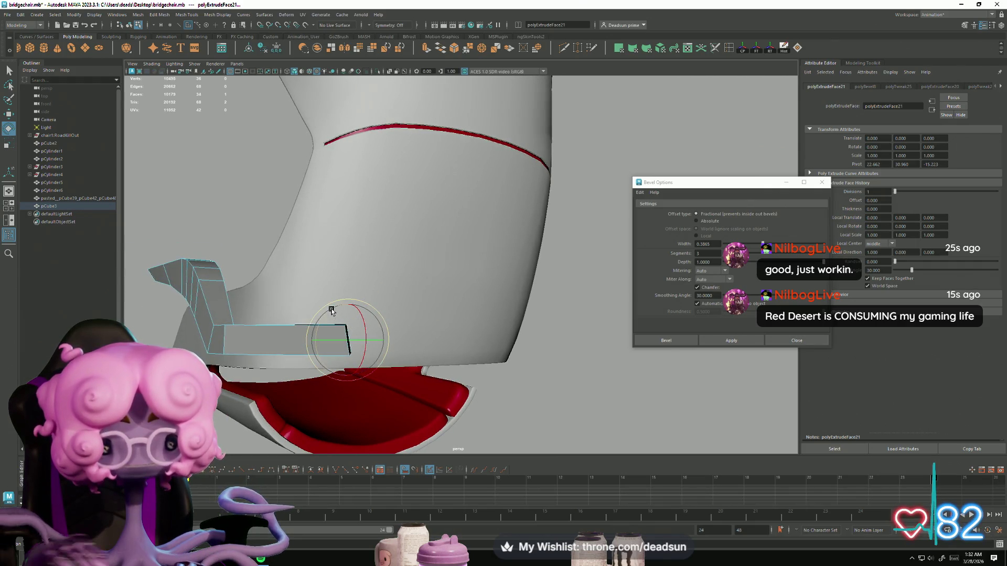
Scale the new section's corner vertices and raise its lower ones, then undo the last change
key(w)
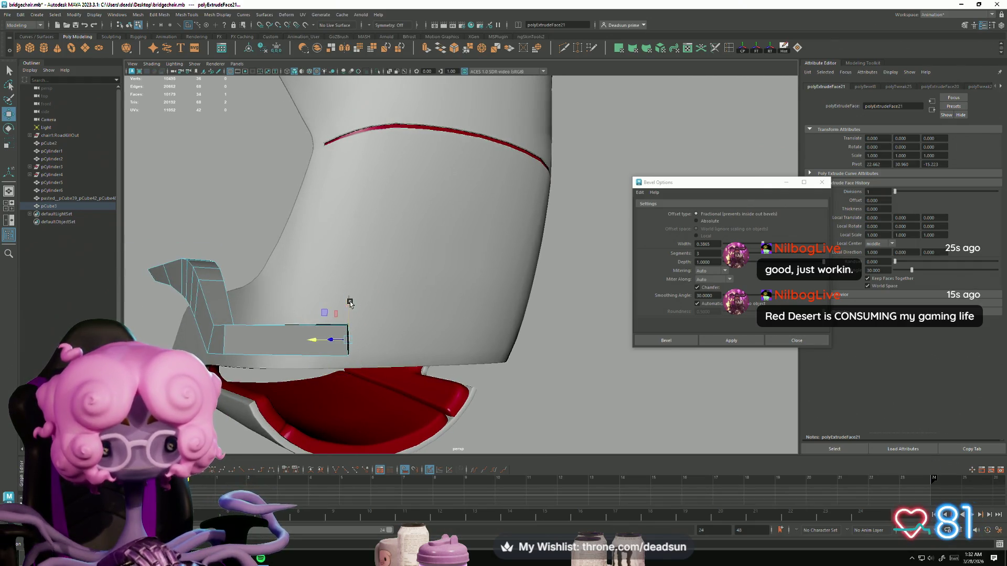
alt+drag(347, 306, 322, 360)
right_drag(285, 346, 252, 346)
drag(330, 312, 358, 328)
key(r)
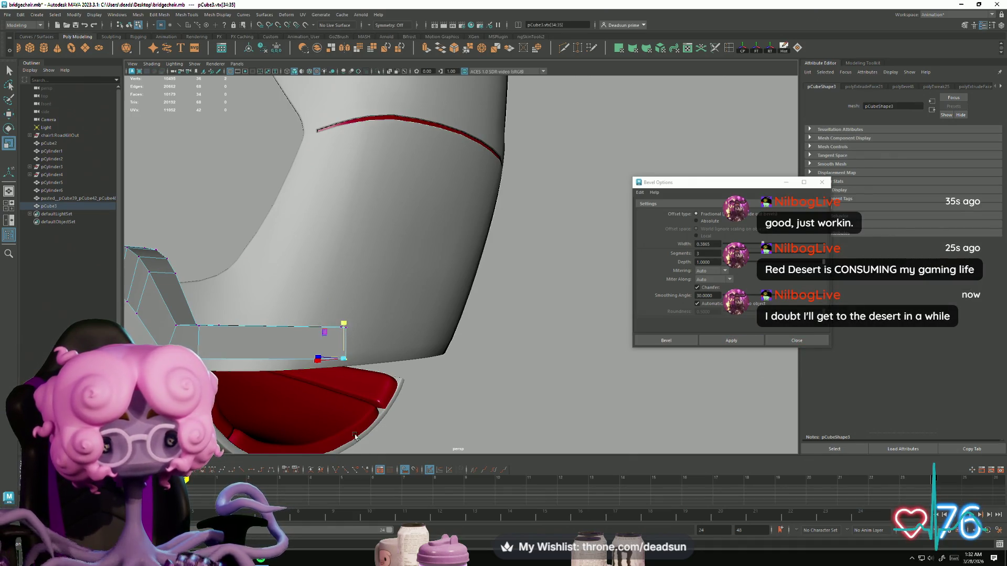
scroll(336, 427, down, 5)
scroll(367, 341, up, 4)
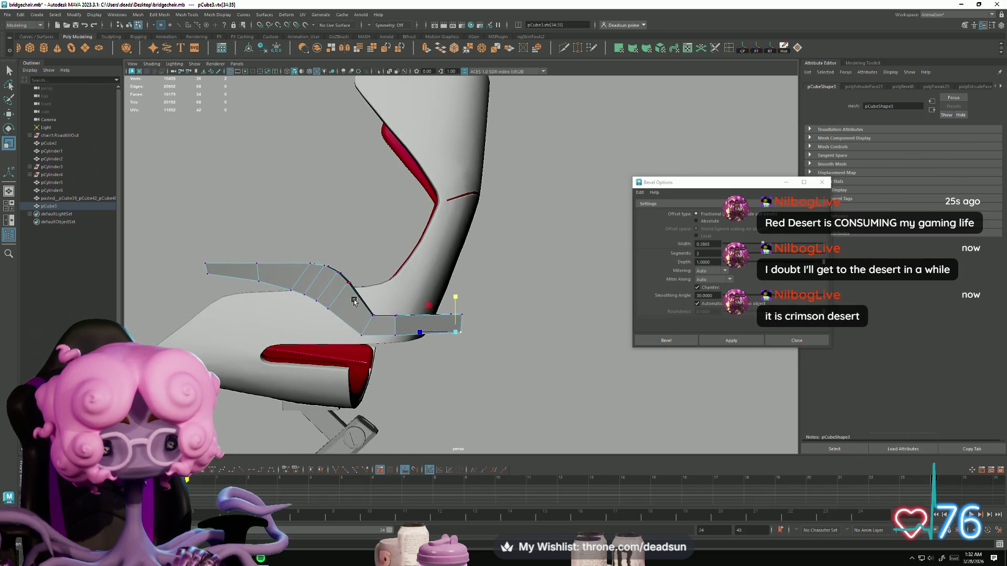
drag(517, 392, 517, 392)
key(w)
mouse_move(413, 287)
mouse_down()
mouse_move(414, 270)
mouse_move(398, 315)
mouse_move(371, 338)
mouse_up()
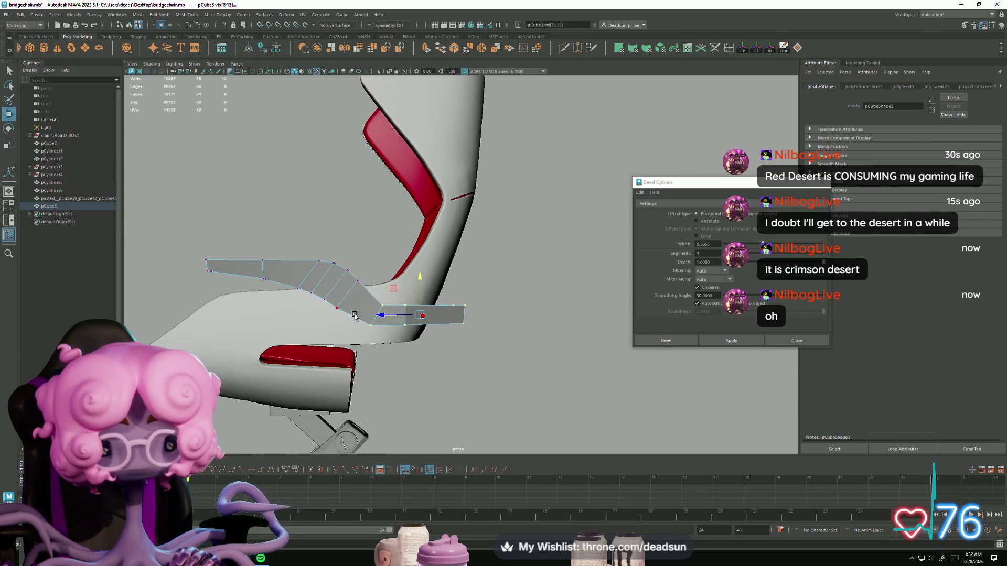
mouse_move(443, 361)
alt+mouse_down()
mouse_move(299, 375)
mouse_move(370, 411)
mouse_move(424, 401)
alt+mouse_up()
key(ctrl+z)
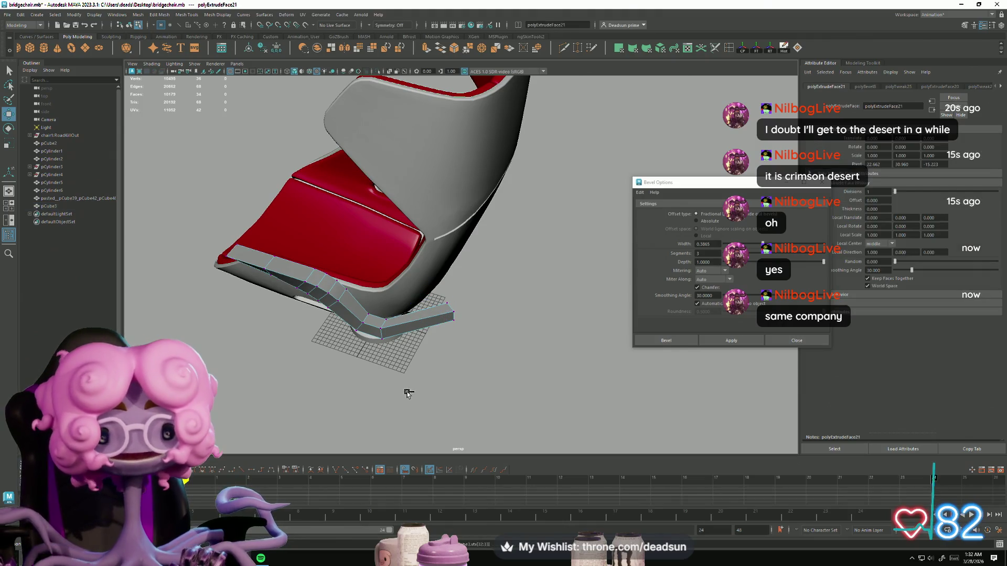
Undo the under-seat extrusion and nudge the box's corner vertex slightly
key(ctrl+z)
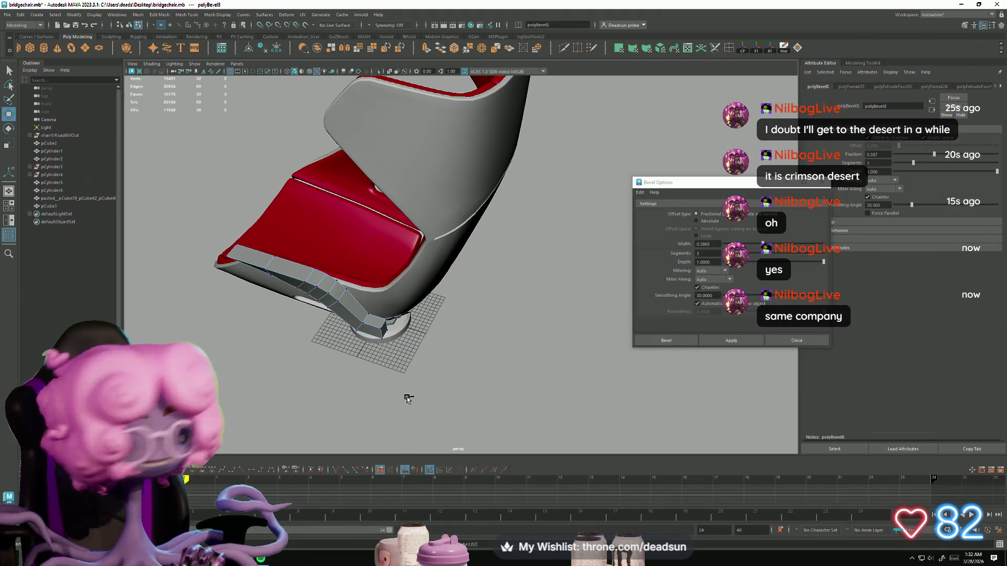
mouse_move(313, 268)
alt+mouse_down()
mouse_move(351, 337)
mouse_move(312, 336)
mouse_move(367, 325)
mouse_move(401, 340)
mouse_move(420, 325)
mouse_move(467, 320)
mouse_move(431, 287)
alt+mouse_up()
click(431, 287)
click(394, 304)
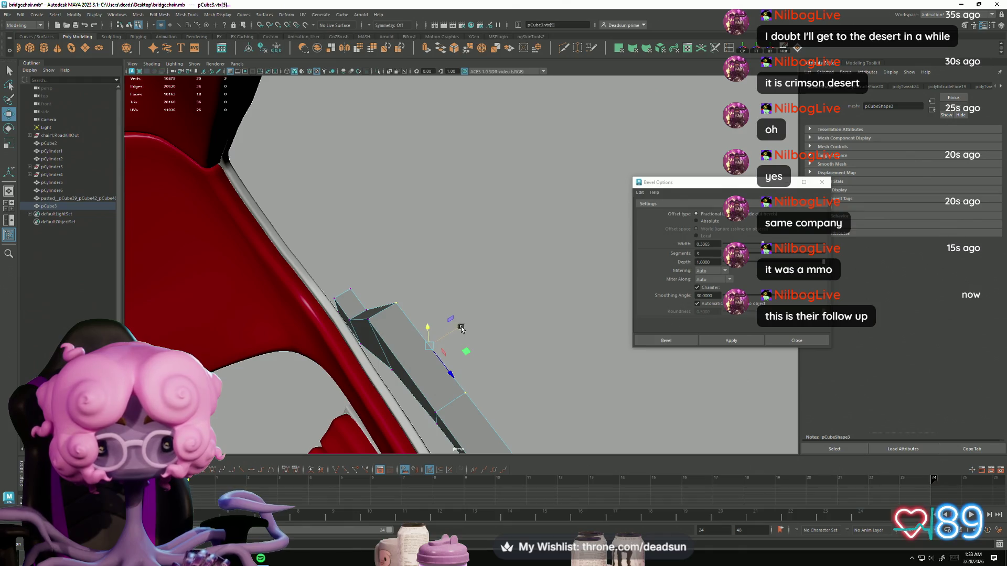
drag(486, 326, 487, 326)
mouse_move(488, 378)
alt+mouse_down()
mouse_move(505, 377)
mouse_move(496, 297)
mouse_move(456, 309)
mouse_move(463, 337)
mouse_move(440, 332)
mouse_move(433, 316)
mouse_move(427, 326)
mouse_move(515, 331)
mouse_move(461, 309)
mouse_move(454, 337)
mouse_move(265, 320)
mouse_move(530, 341)
alt+mouse_up()
Select only the arm's single end face
right_drag(506, 326, 515, 332)
click(515, 331)
mouse_move(515, 331)
alt+mouse_down()
mouse_move(372, 347)
mouse_move(295, 340)
mouse_move(315, 302)
mouse_move(393, 283)
mouse_move(408, 262)
alt+mouse_up()
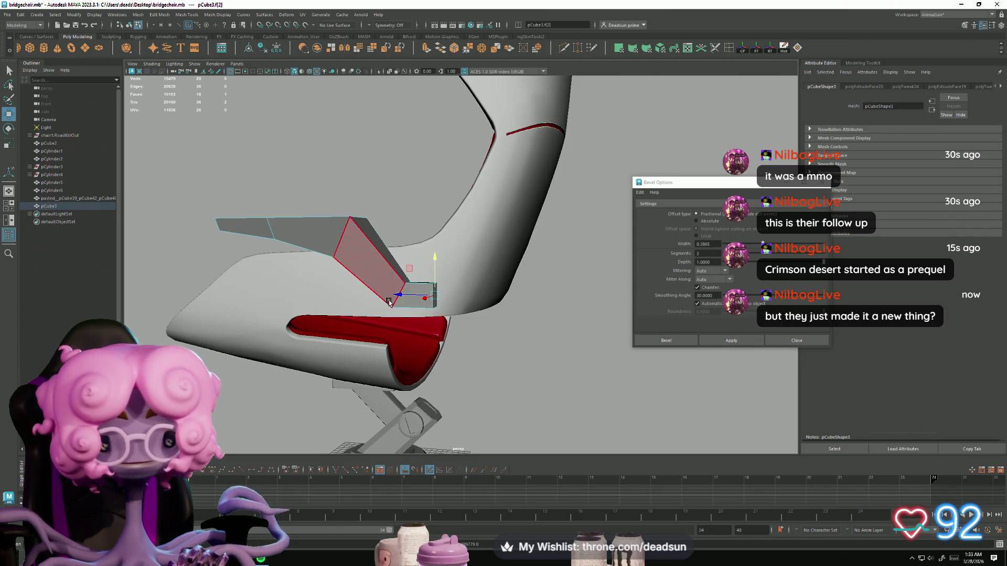
double_click(323, 238)
click(394, 278)
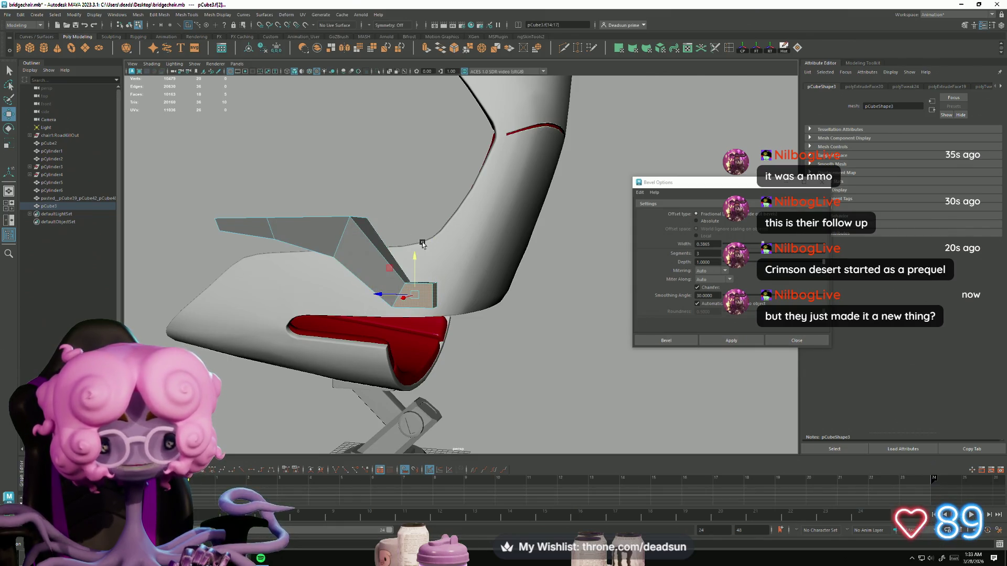
mouse_move(414, 243)
alt+mouse_down()
mouse_move(418, 291)
mouse_move(336, 296)
mouse_move(341, 346)
mouse_move(304, 394)
alt+mouse_up()
click(325, 292)
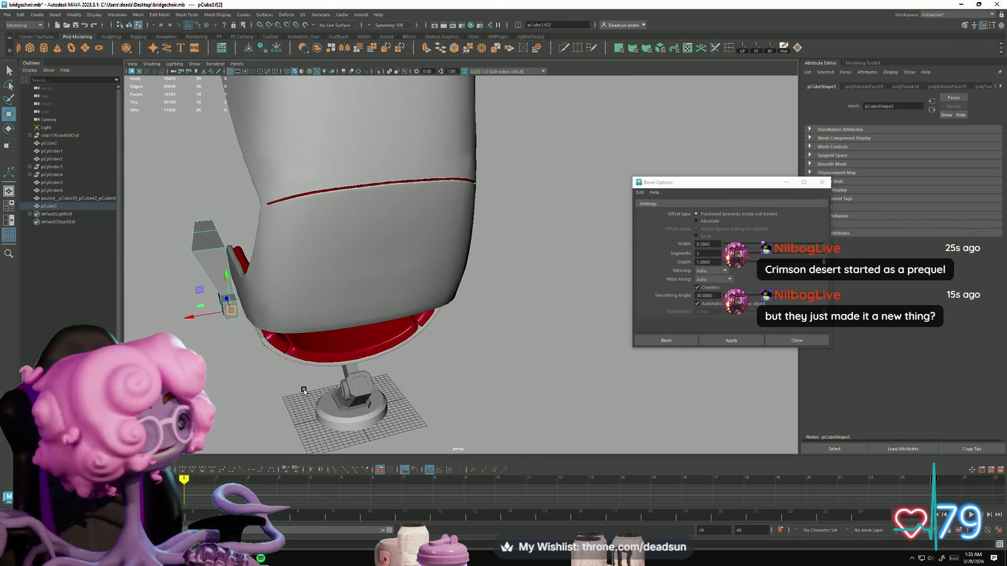
Extrude the arm's end face and position the new section
click(424, 49)
mouse_move(222, 334)
alt+mouse_down()
mouse_move(253, 355)
mouse_move(336, 377)
alt+mouse_up()
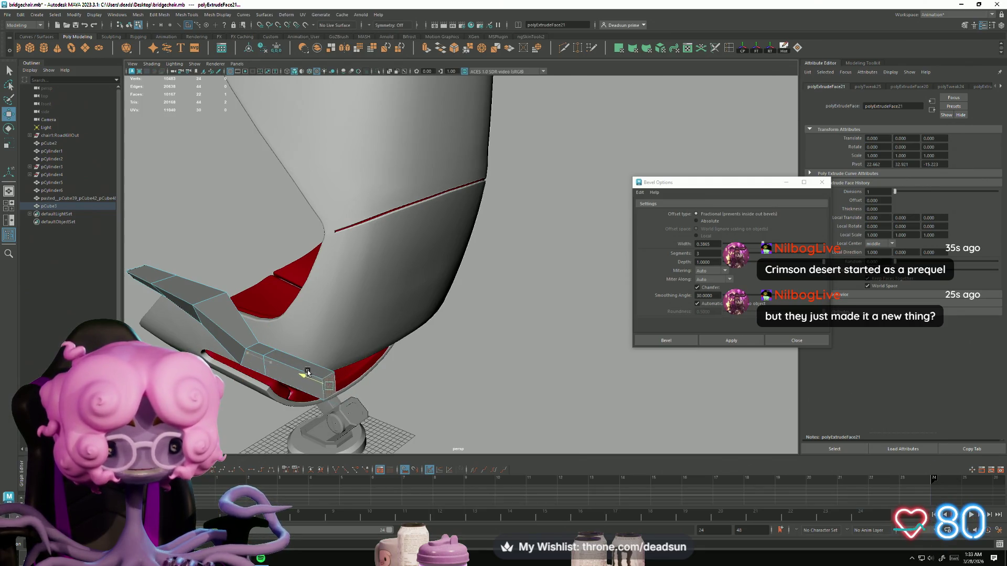
key(e)
key(w)
mouse_move(359, 402)
alt+mouse_down()
mouse_move(299, 415)
mouse_move(288, 396)
mouse_move(450, 366)
mouse_move(350, 357)
alt+mouse_up()
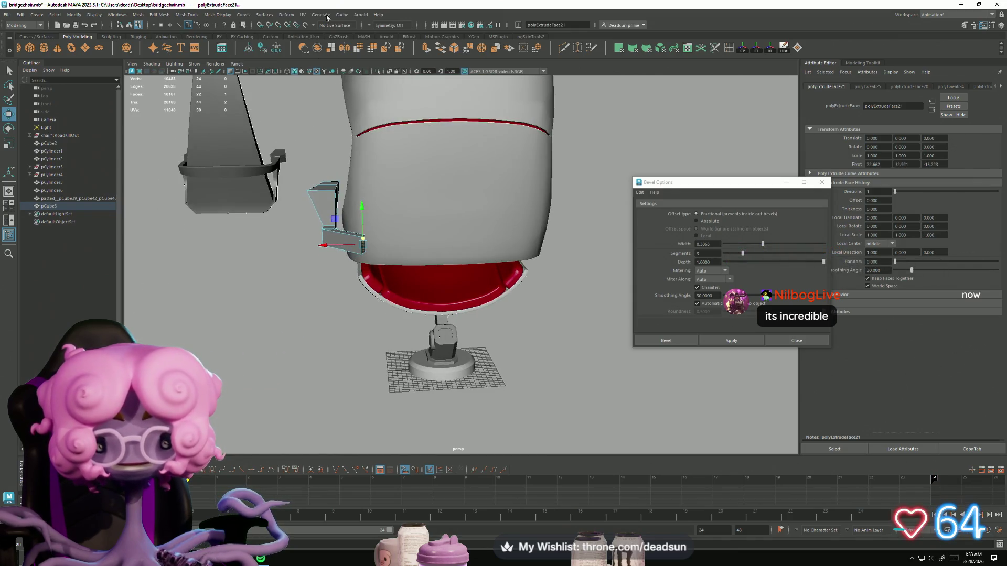
Extrude the small box's front face
click(338, 246)
key(ctrl+e)
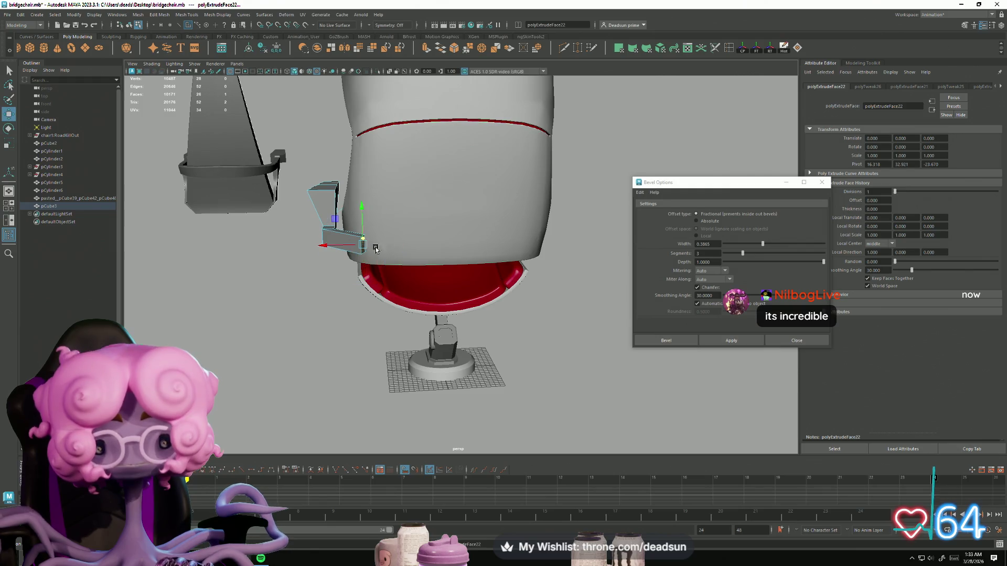
alt+drag(396, 260, 425, 235)
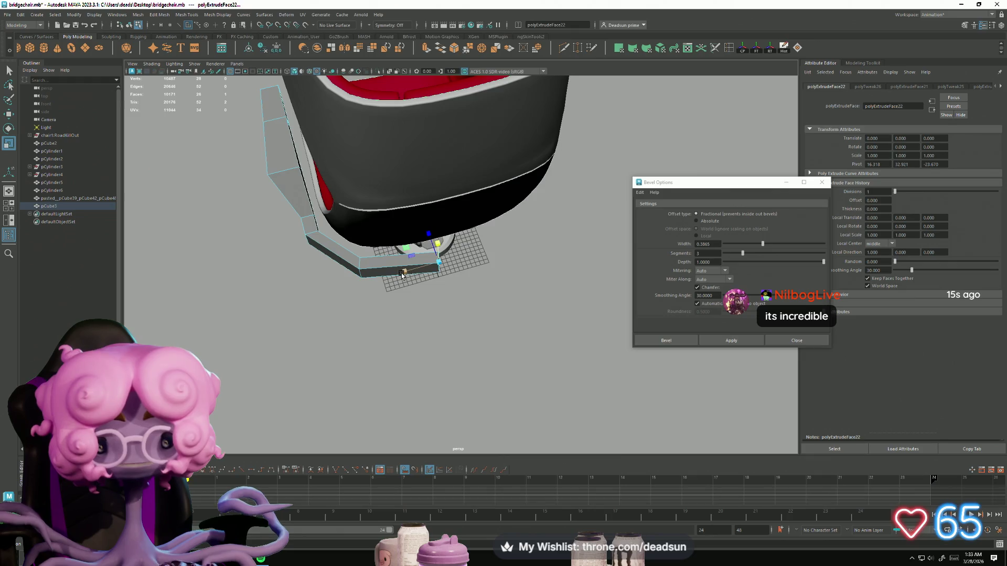
mouse_move(381, 311)
alt+mouse_down()
mouse_move(375, 264)
mouse_move(440, 247)
mouse_move(393, 352)
mouse_move(386, 315)
alt+mouse_up()
Move and rotate the rail's corner vertices down and outward to hug the chair
right_drag(379, 287, 349, 289)
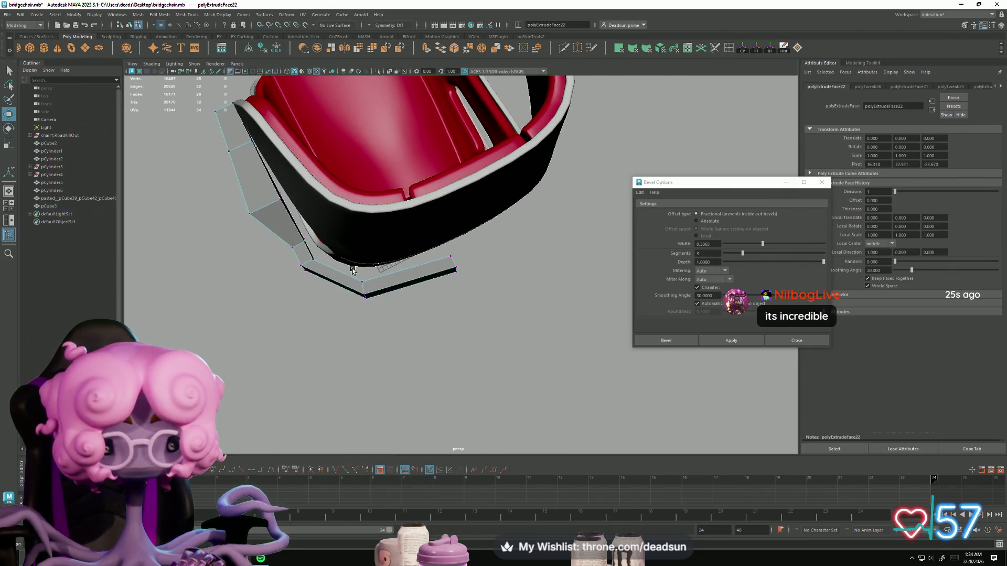
drag(389, 340, 359, 291)
key(e)
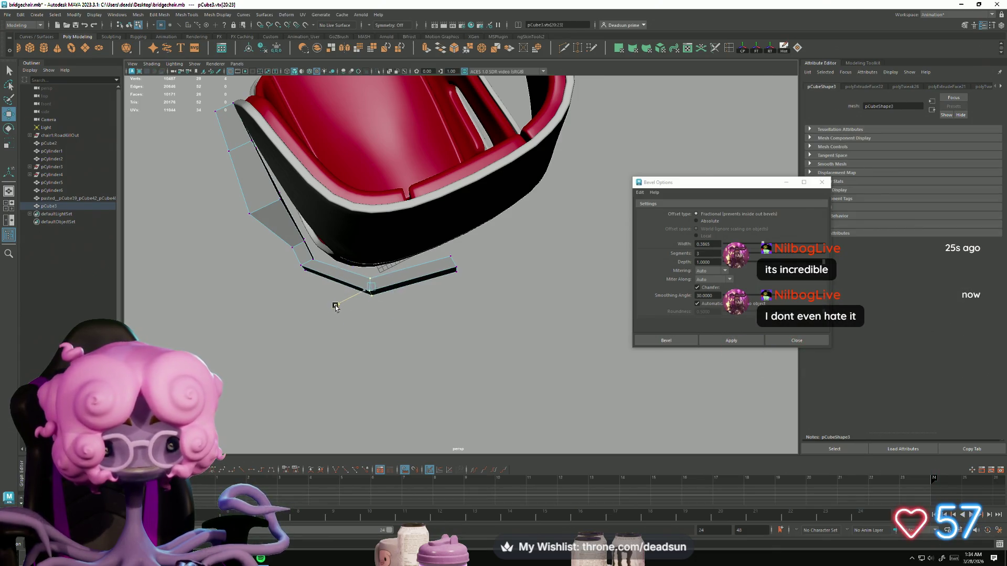
drag(359, 251, 309, 268)
mouse_move(310, 268)
alt+mouse_down()
mouse_move(283, 287)
mouse_move(361, 385)
alt+mouse_up()
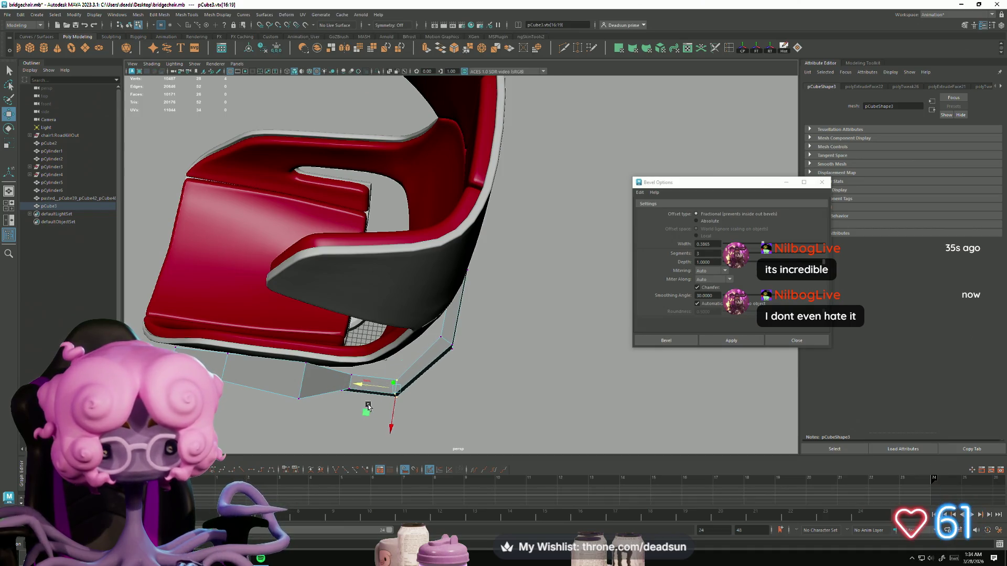
drag(393, 430, 391, 421)
key(e)
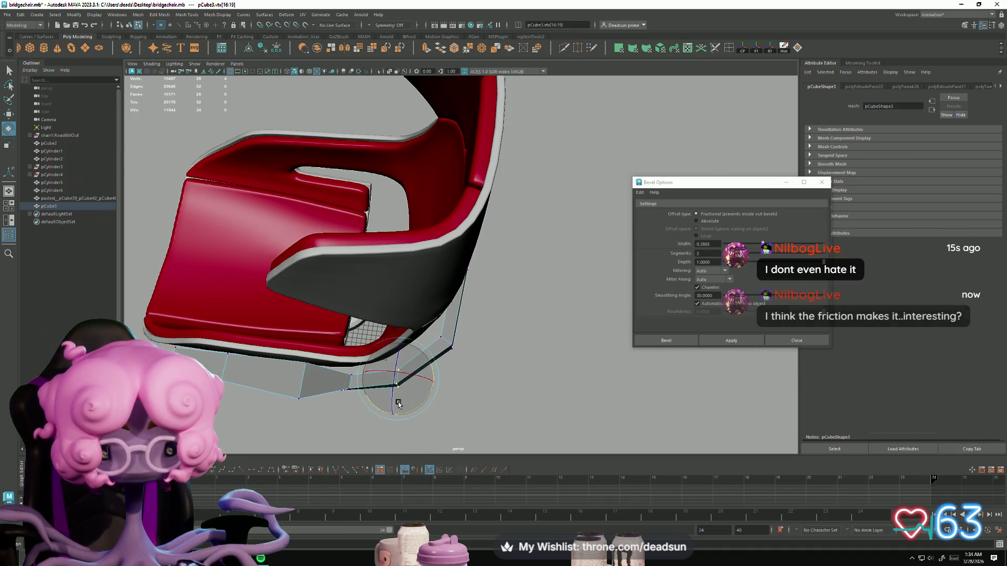
mouse_move(427, 397)
alt+mouse_down()
mouse_move(420, 373)
mouse_move(409, 375)
mouse_move(538, 374)
alt+mouse_up()
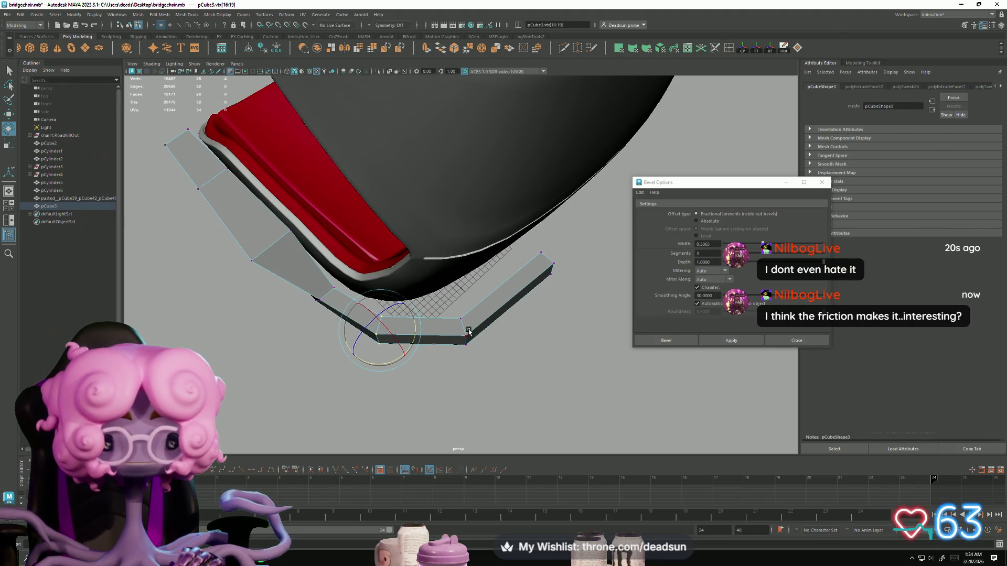
Select the edge loops running around the rail
key(F10)
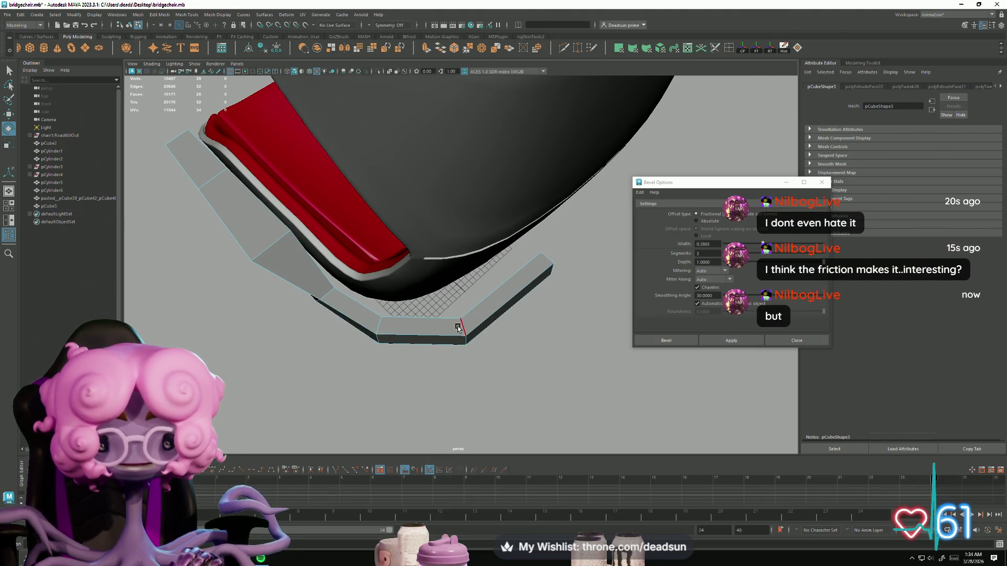
double_click(458, 328)
key(w)
key(e)
mouse_move(472, 359)
alt+mouse_down()
mouse_move(488, 372)
mouse_move(472, 359)
mouse_move(499, 348)
mouse_move(411, 309)
mouse_move(356, 239)
alt+mouse_up()
shift+double_click(352, 235)
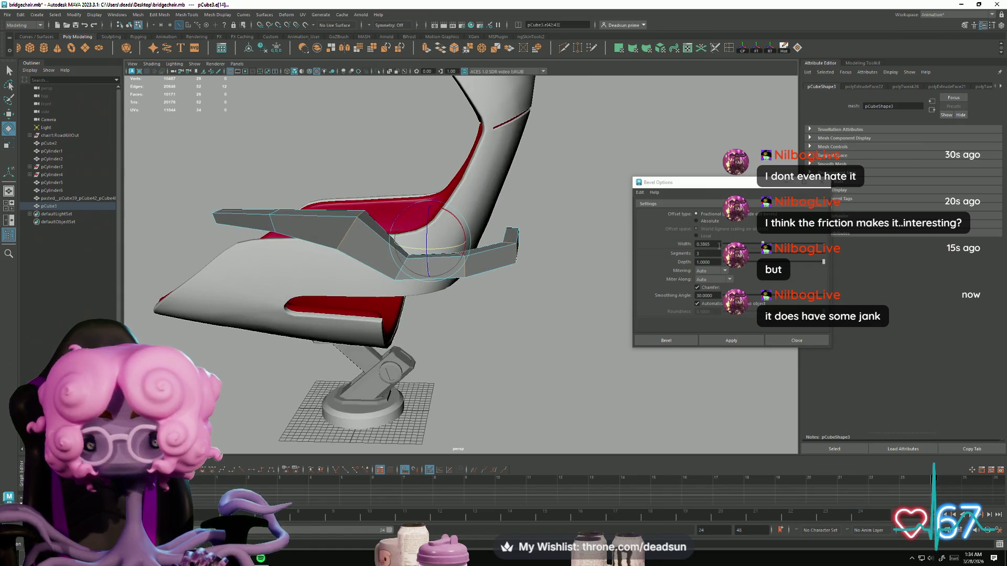
Add another rail edge loop to the selection and bevel it
shift+click(344, 239)
click(734, 341)
mouse_move(498, 331)
alt+mouse_down()
mouse_move(592, 330)
mouse_move(468, 354)
mouse_move(453, 321)
alt+mouse_up()
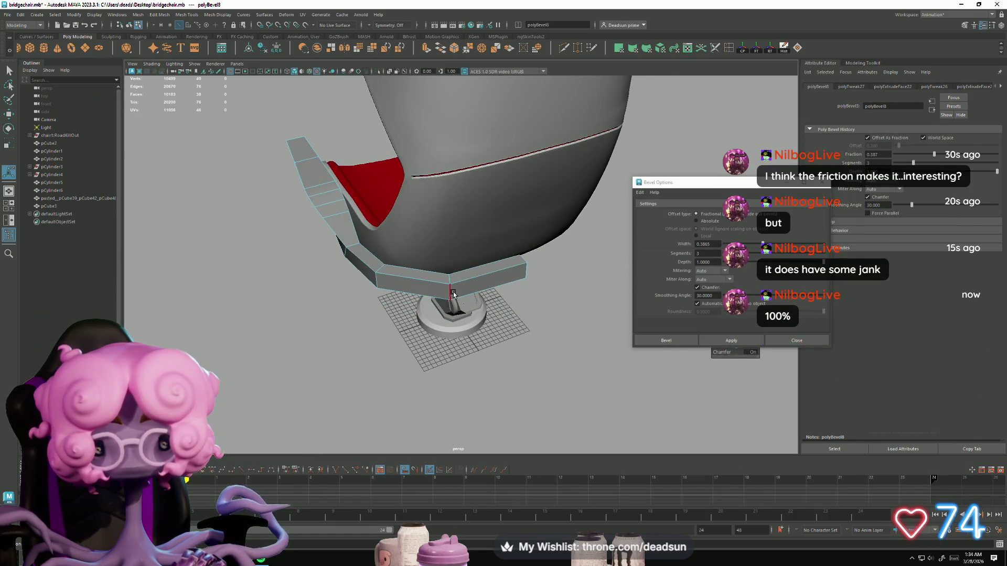
Bevel the remaining rail edges with a width of 0.8247
click(453, 295)
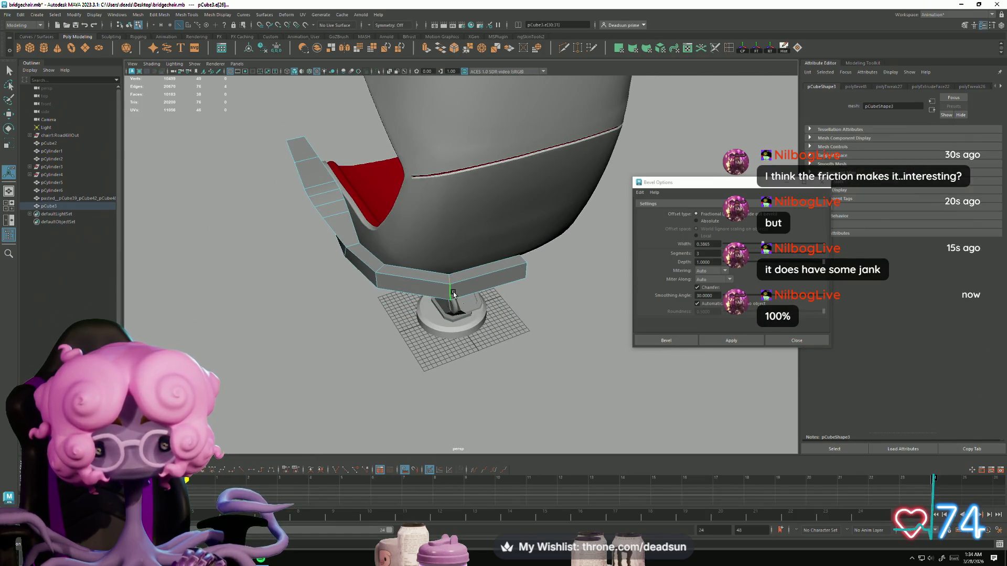
click(729, 340)
mouse_move(576, 362)
alt+mouse_down()
mouse_move(441, 386)
mouse_move(444, 394)
alt+mouse_up()
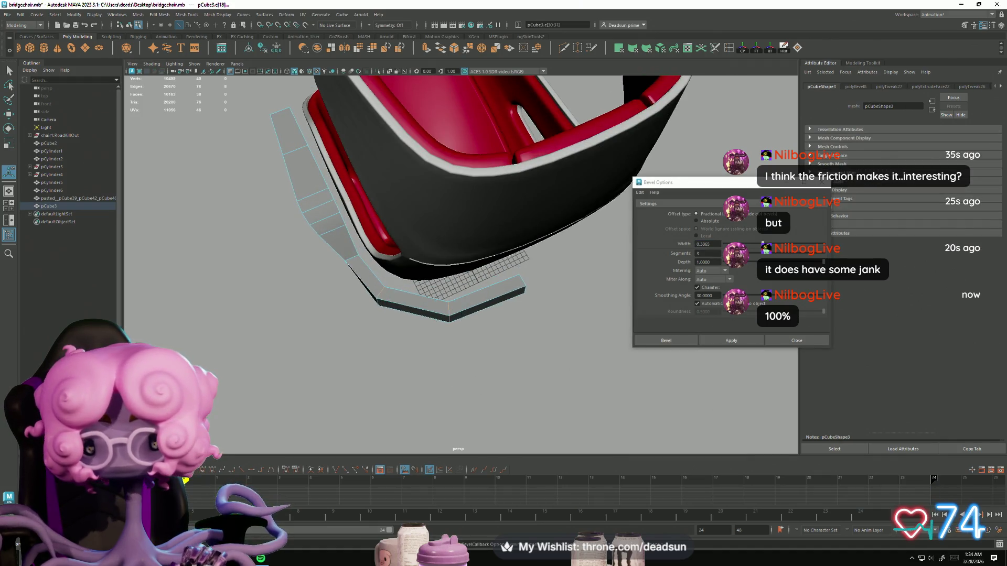
drag(762, 244, 806, 244)
click(731, 340)
mouse_move(487, 389)
alt+mouse_down()
mouse_move(503, 402)
mouse_move(544, 362)
mouse_move(481, 338)
mouse_move(461, 276)
mouse_move(472, 336)
mouse_move(559, 341)
mouse_move(560, 355)
mouse_move(521, 360)
mouse_move(482, 340)
alt+mouse_up()
mouse_move(483, 341)
alt+right_down()
mouse_move(391, 314)
mouse_move(378, 323)
mouse_move(417, 235)
alt+right_up()
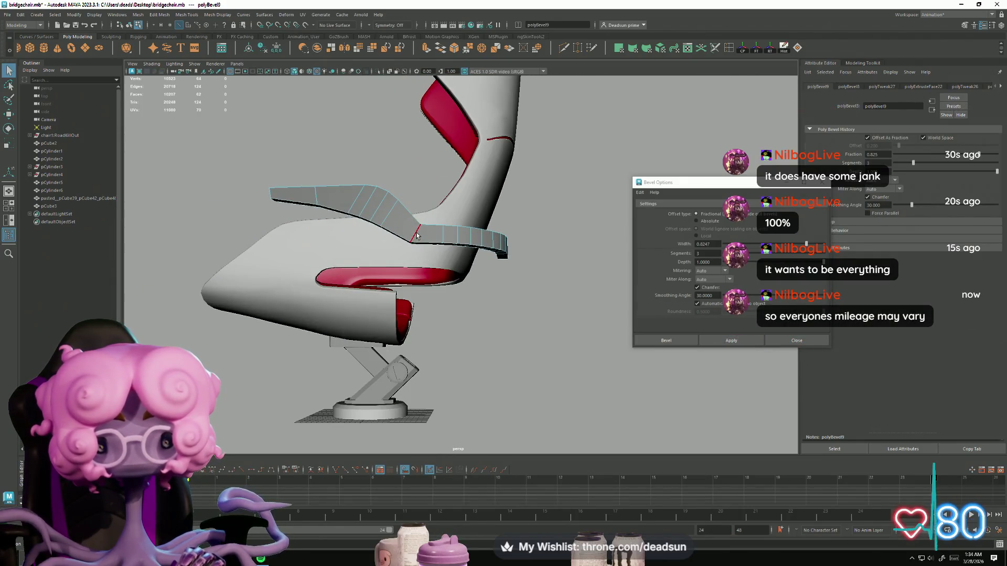
click(731, 340)
mouse_move(562, 348)
alt+mouse_down()
mouse_move(404, 368)
mouse_move(479, 364)
mouse_move(493, 315)
alt+mouse_up()
Extrude the rail's end face into a new section and ready it for moving
scroll(493, 304, up, 3)
right_drag(491, 286, 494, 301)
click(494, 301)
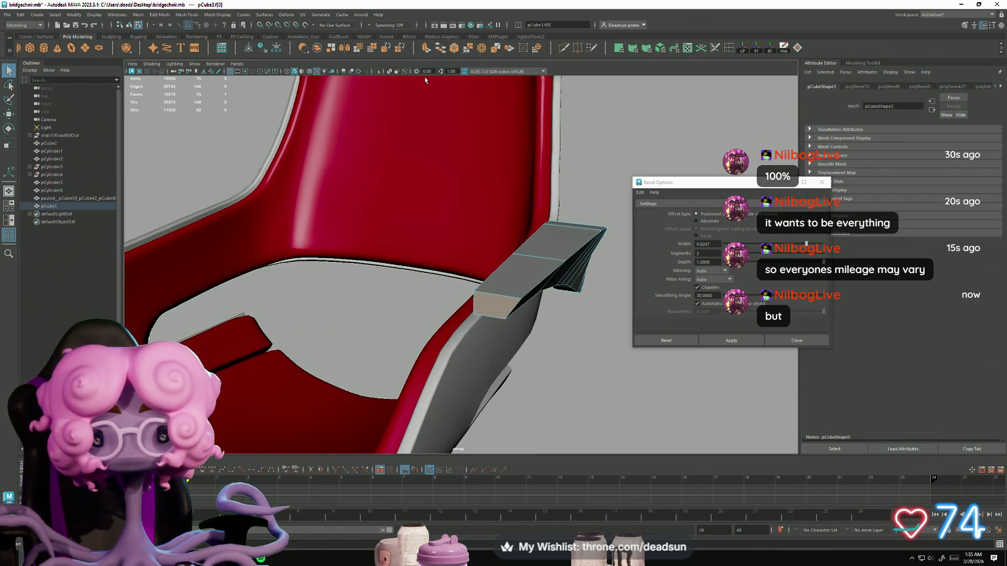
key(ctrl+e)
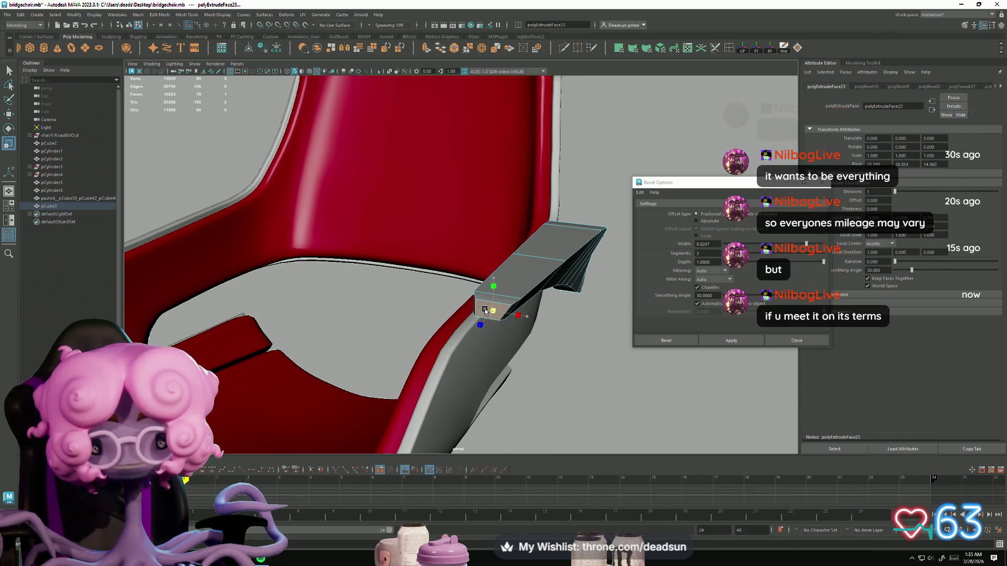
alt+drag(483, 310, 346, 303)
key(f)
mouse_move(438, 332)
alt+mouse_down()
mouse_move(254, 288)
mouse_move(463, 306)
mouse_move(430, 271)
mouse_move(493, 269)
alt+mouse_up()
key(w)
Select the extruded end's corner vertex to pull it into place
right_drag(488, 207, 466, 219)
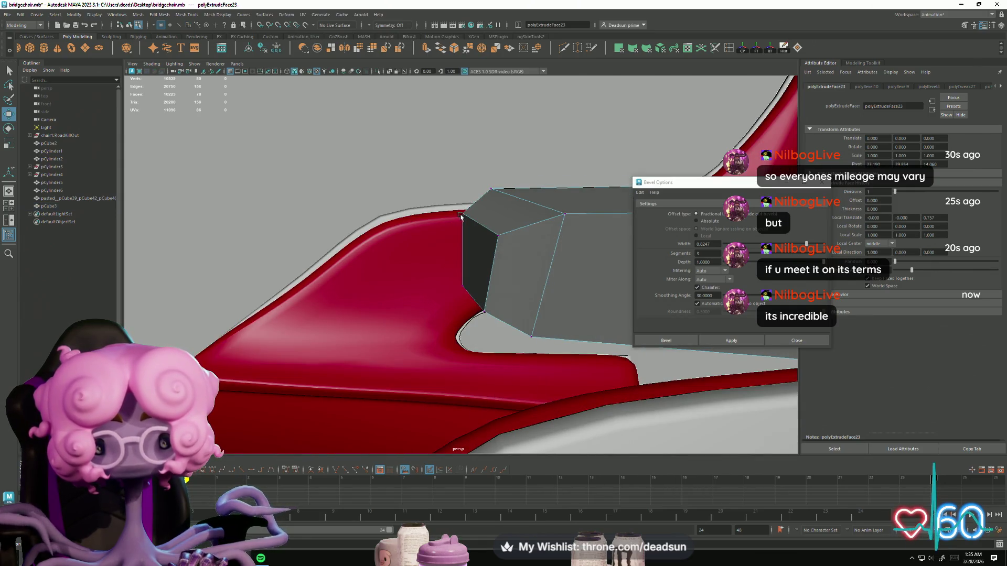
click(462, 216)
alt+drag(462, 217, 495, 267)
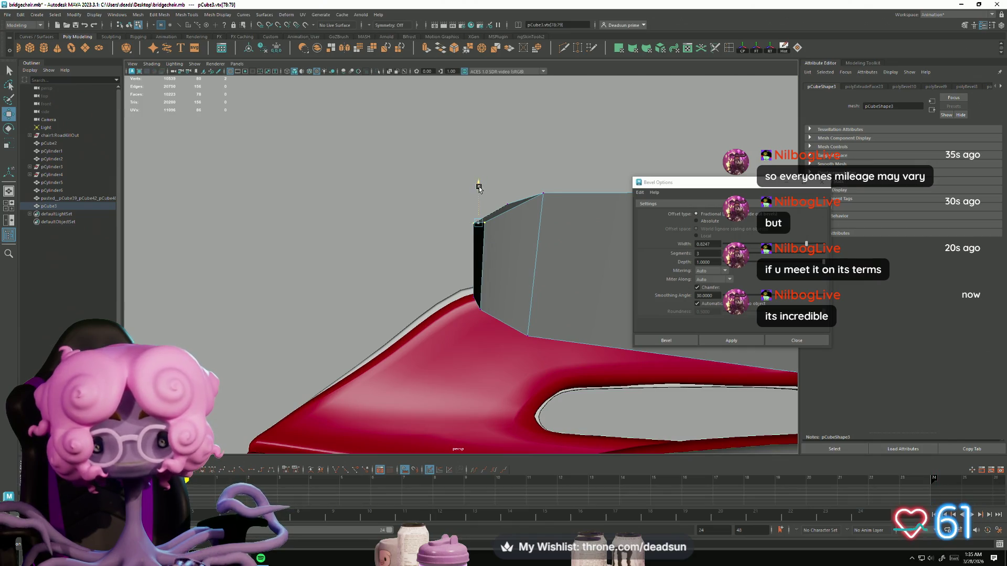
mouse_move(554, 254)
alt+mouse_down()
mouse_move(309, 293)
mouse_move(293, 246)
mouse_move(324, 226)
mouse_move(247, 315)
mouse_move(314, 320)
mouse_move(353, 296)
mouse_move(409, 350)
mouse_move(474, 338)
mouse_move(380, 348)
mouse_move(444, 338)
mouse_move(360, 337)
mouse_move(400, 332)
mouse_move(467, 368)
mouse_move(435, 324)
alt+mouse_up()
Marquee-select the vertices along the rail strip's curved section and inner curve
mouse_move(371, 324)
alt+mouse_down()
mouse_move(388, 299)
mouse_move(375, 243)
alt+mouse_up()
right_drag(440, 226, 461, 232)
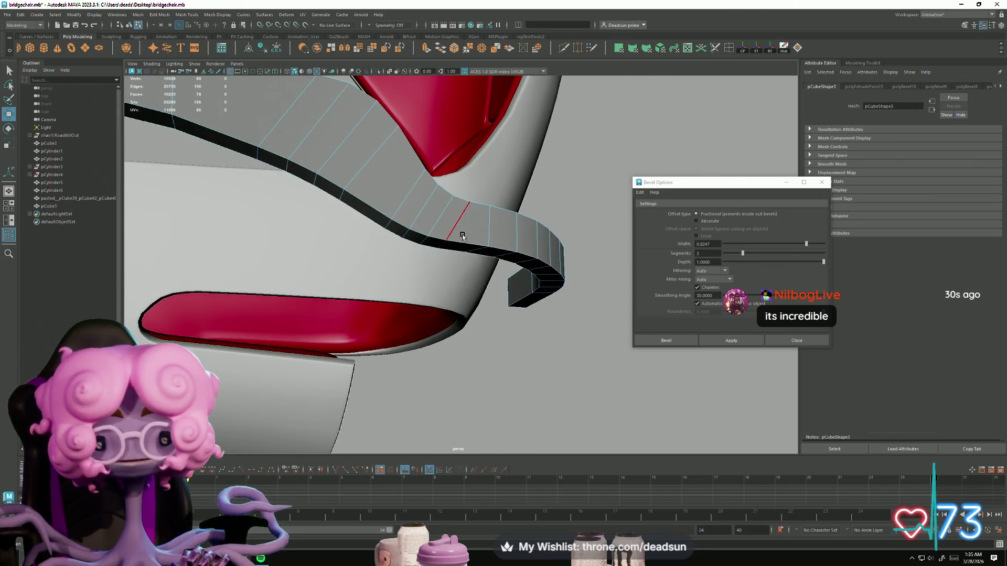
mouse_move(465, 244)
alt+mouse_down()
mouse_move(395, 210)
mouse_move(306, 260)
alt+mouse_up()
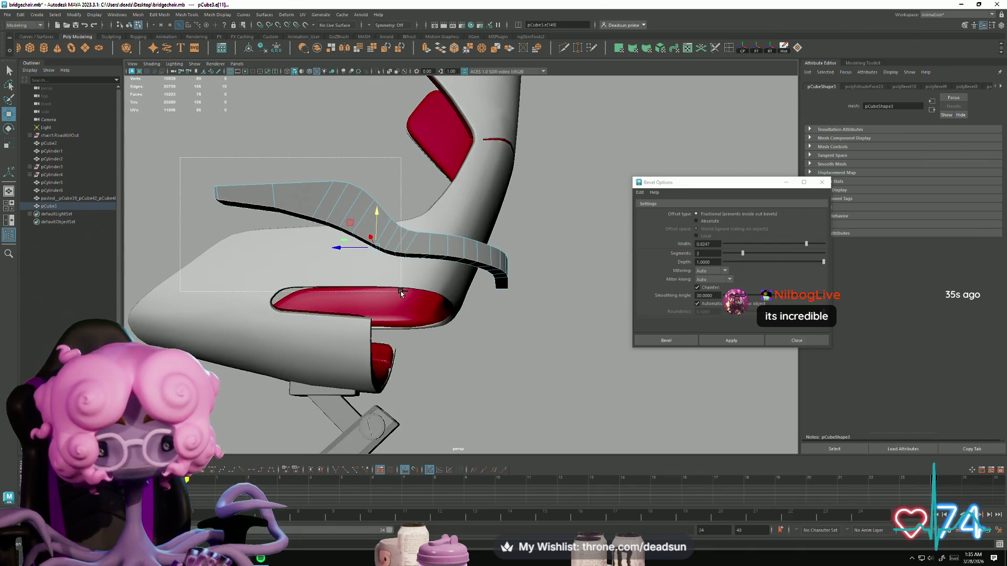
mouse_move(398, 293)
alt+mouse_down()
mouse_move(367, 252)
mouse_move(310, 341)
mouse_move(335, 355)
mouse_move(479, 349)
mouse_move(472, 359)
mouse_move(465, 339)
mouse_move(615, 374)
alt+mouse_up()
mouse_move(615, 374)
alt+mouse_down()
mouse_move(349, 378)
mouse_move(442, 369)
mouse_move(438, 414)
alt+mouse_up()
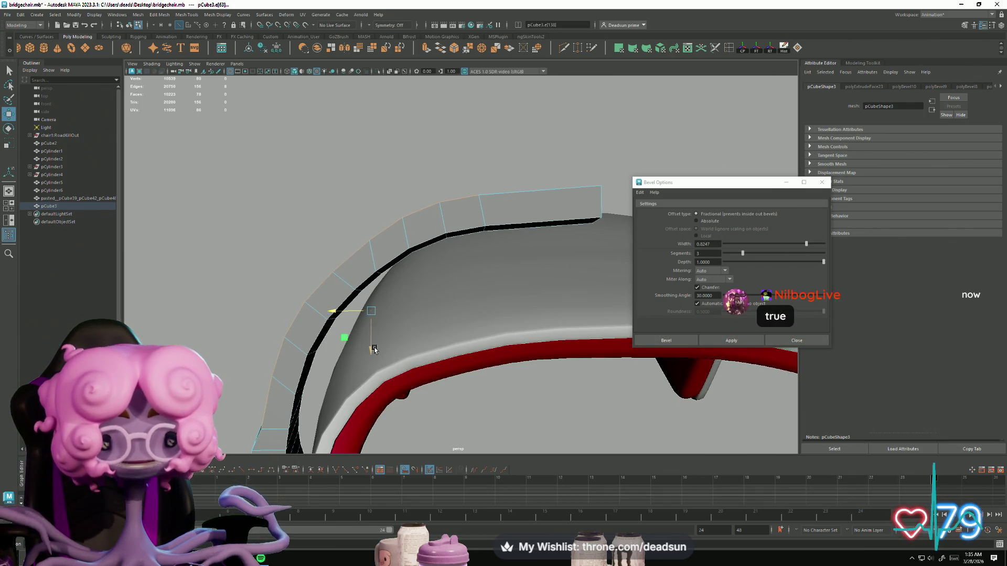
Frame the selected vertex, then pick neighbouring vertices down the strip to its end face
mouse_move(375, 359)
alt+mouse_down()
mouse_move(362, 367)
mouse_move(344, 425)
mouse_move(484, 344)
mouse_move(487, 255)
mouse_move(416, 272)
mouse_move(374, 252)
alt+mouse_up()
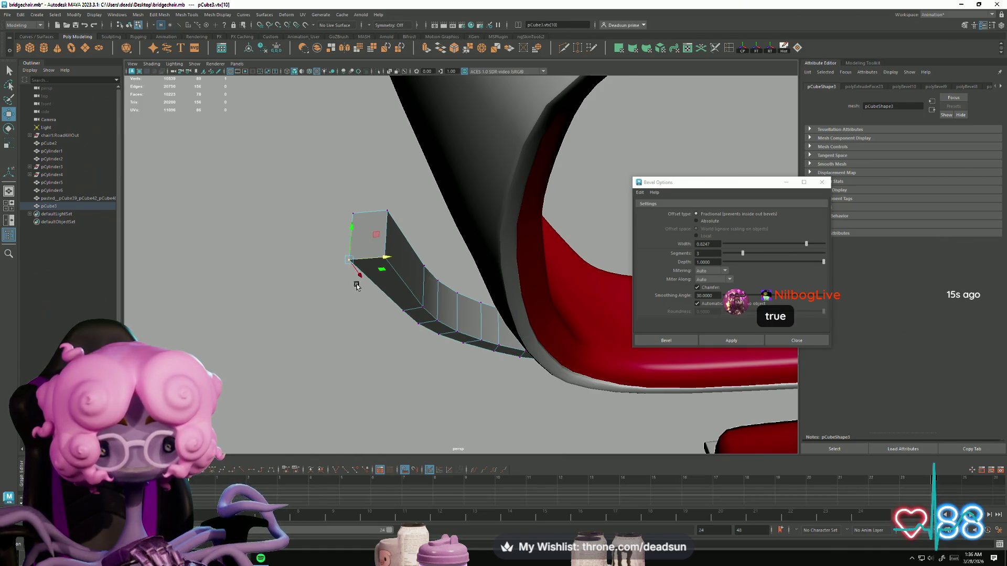
mouse_move(383, 295)
alt+mouse_down()
mouse_move(562, 322)
mouse_move(621, 312)
mouse_move(436, 222)
alt+mouse_up()
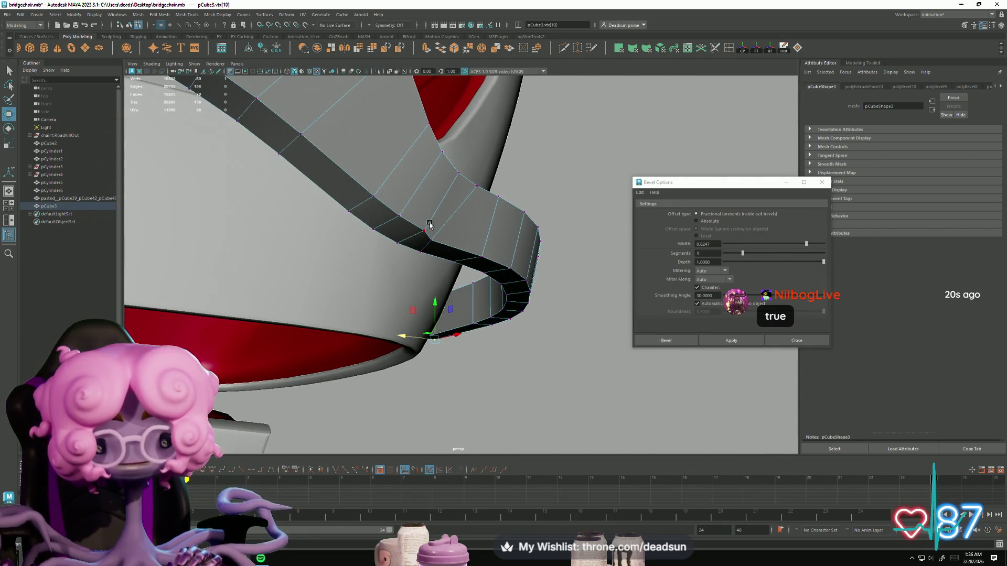
key(f)
mouse_move(398, 353)
alt+mouse_down()
mouse_move(346, 261)
mouse_move(417, 292)
alt+mouse_up()
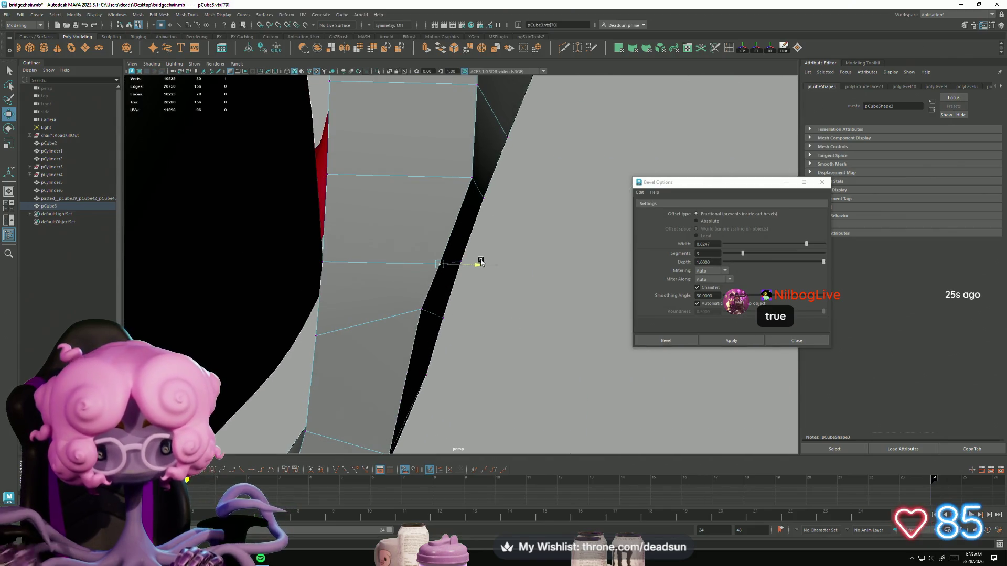
click(471, 172)
alt+drag(472, 172, 490, 321)
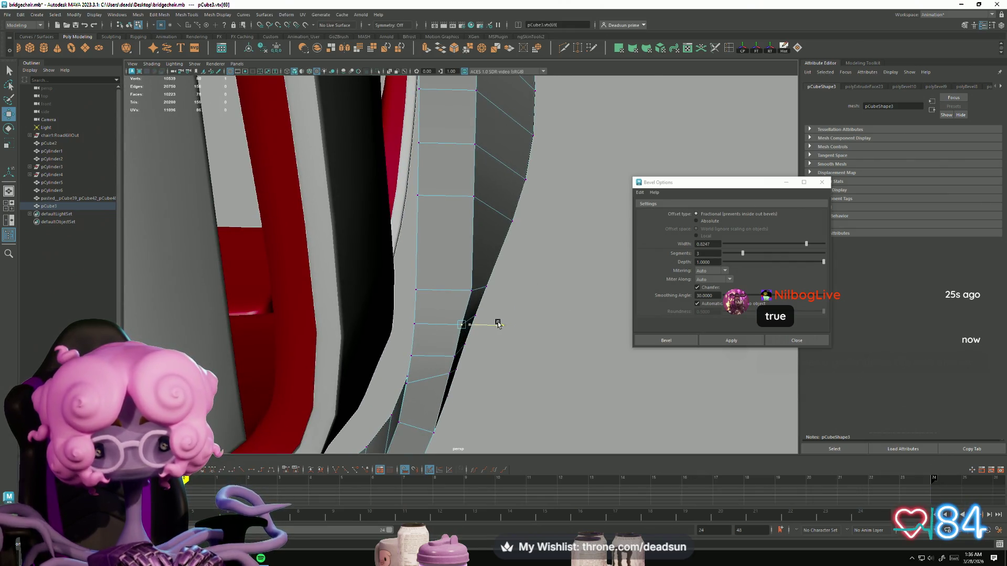
click(472, 290)
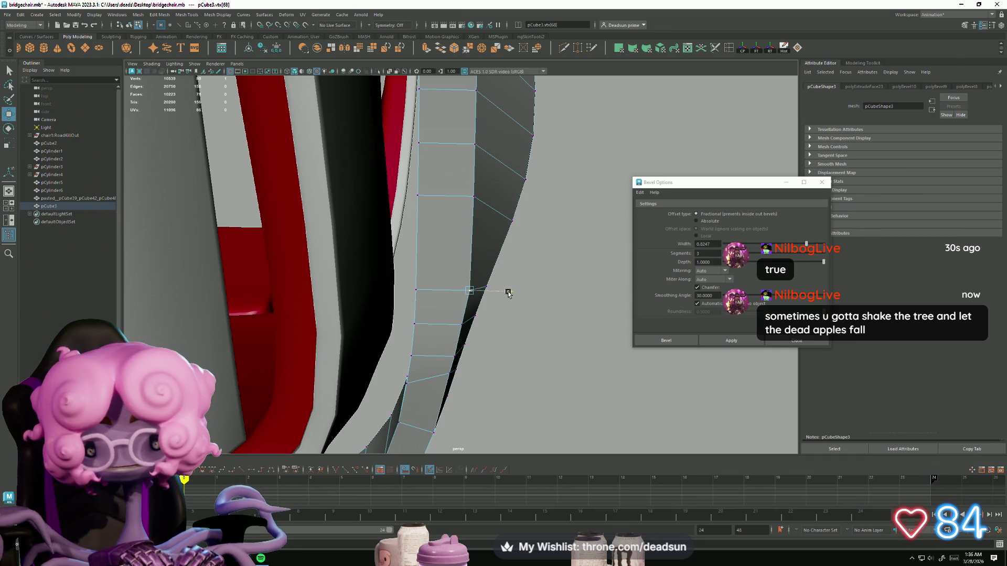
scroll(530, 317, down, 5)
mouse_move(530, 316)
alt+mouse_down()
mouse_move(427, 303)
mouse_move(229, 320)
alt+mouse_up()
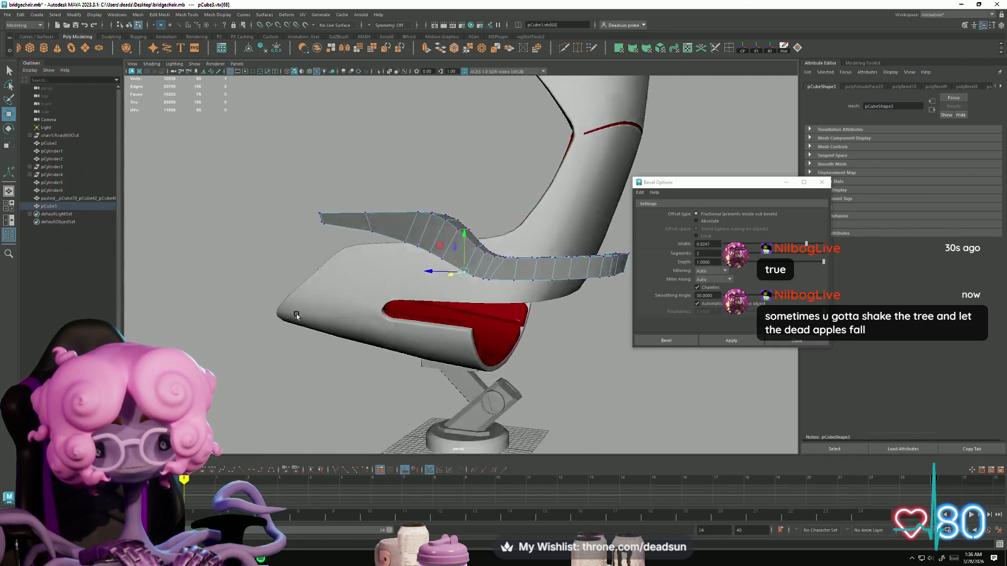
mouse_move(351, 348)
alt+mouse_down()
mouse_move(304, 349)
mouse_move(328, 353)
mouse_move(366, 382)
mouse_move(314, 353)
mouse_move(312, 344)
mouse_move(324, 344)
mouse_move(263, 353)
mouse_move(287, 309)
alt+mouse_up()
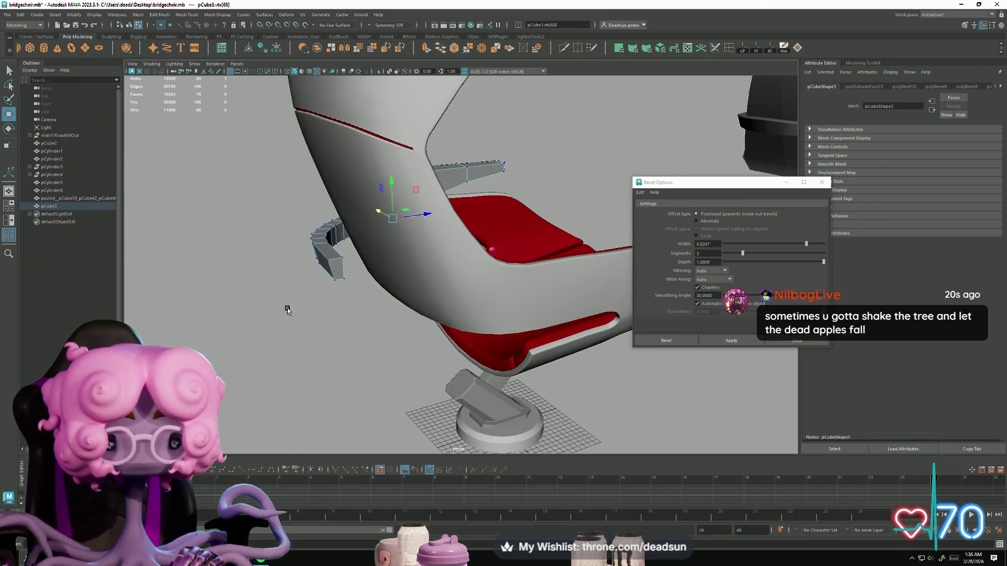
click(335, 272)
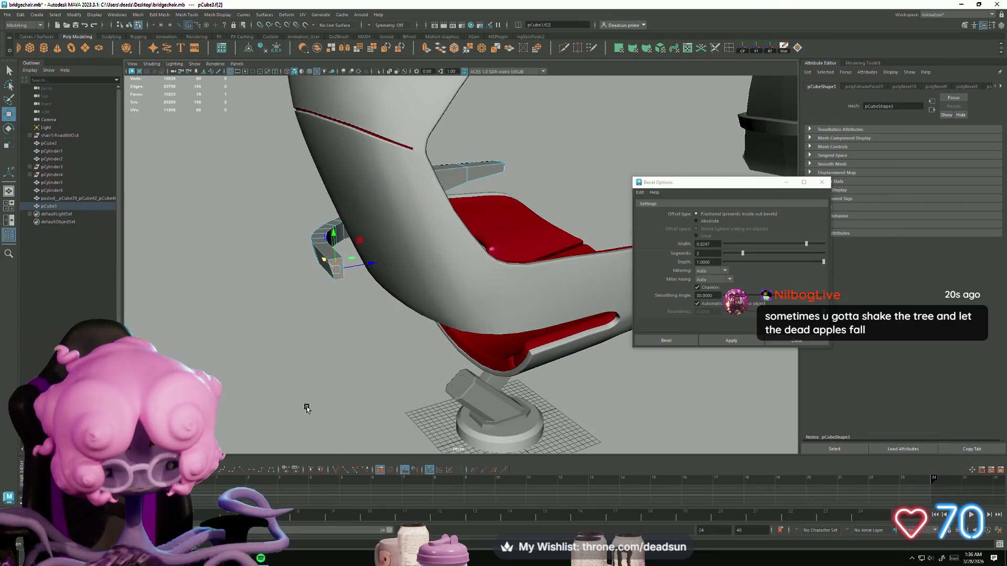
Select the rail object pCube3 from a close side view of the seat
mouse_move(298, 356)
alt+mouse_down()
mouse_move(477, 348)
mouse_move(535, 307)
alt+mouse_up()
right_drag(532, 309, 524, 293)
mouse_move(525, 293)
alt+mouse_down()
mouse_move(408, 338)
mouse_move(319, 290)
mouse_move(214, 321)
mouse_move(234, 370)
mouse_move(385, 321)
mouse_move(399, 286)
mouse_move(404, 318)
mouse_move(326, 332)
alt+mouse_up()
alt+right_drag(328, 333, 458, 427)
mouse_move(458, 428)
alt+mouse_down()
mouse_move(393, 388)
mouse_move(360, 397)
alt+mouse_up()
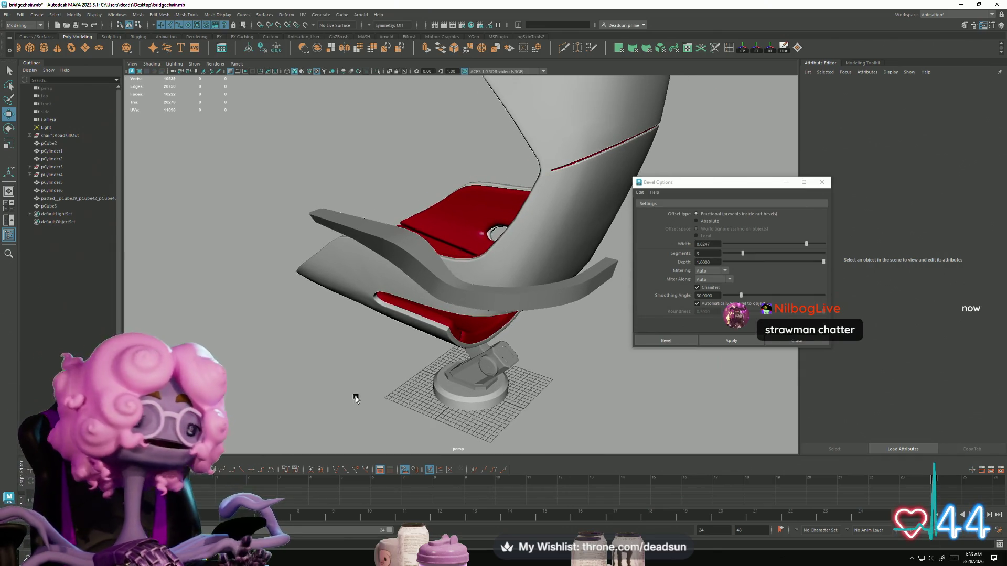
click(385, 241)
alt+drag(385, 241, 414, 308)
mouse_move(414, 308)
alt+right_down()
mouse_move(465, 386)
mouse_move(322, 373)
alt+right_up()
alt+drag(322, 373, 312, 251)
click(312, 245)
mouse_move(385, 244)
alt+mouse_down()
mouse_move(450, 298)
mouse_move(514, 291)
mouse_move(430, 253)
mouse_move(461, 293)
mouse_move(427, 321)
alt+mouse_up()
click(449, 298)
Switch the rail to vertex mode and select a vertex near its curled end
scroll(467, 309, up, 5)
right_drag(438, 226, 420, 225)
click(449, 202)
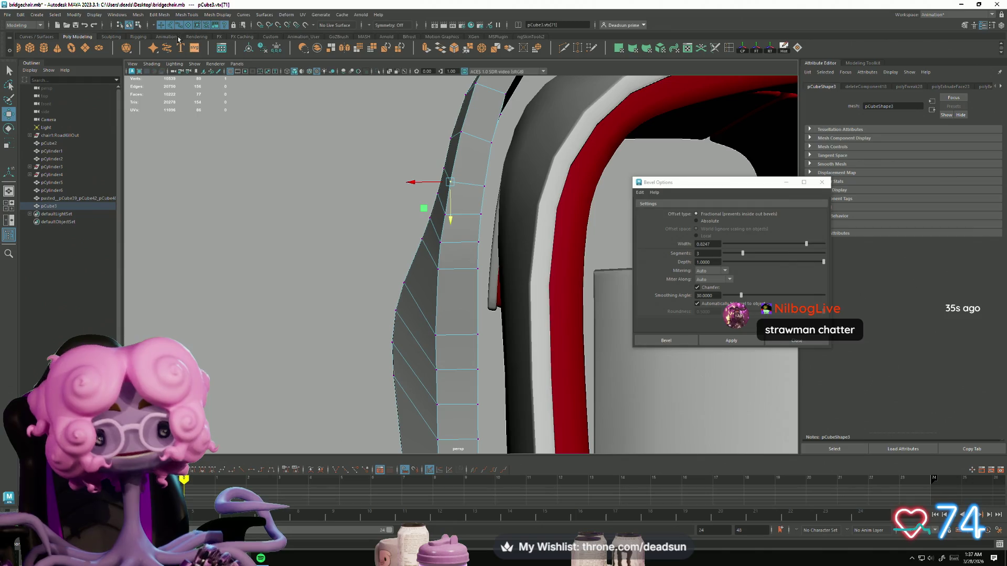
mouse_move(447, 215)
alt+mouse_down()
mouse_move(456, 260)
mouse_move(368, 325)
mouse_move(197, 338)
mouse_move(343, 301)
alt+mouse_up()
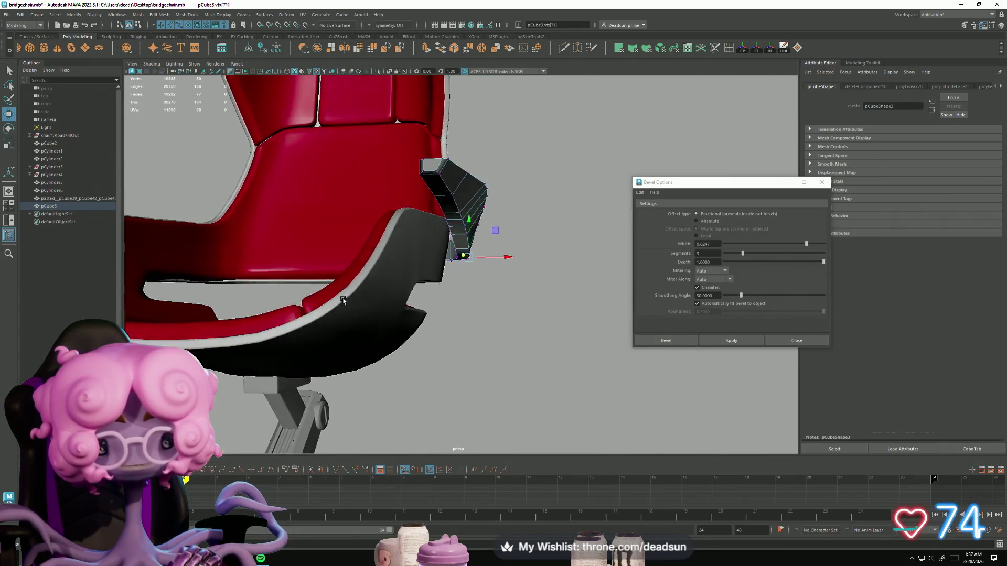
Bevel the rail's curled end, undo it, and re-apply at width 0.3745
alt+right_drag(343, 301, 456, 304)
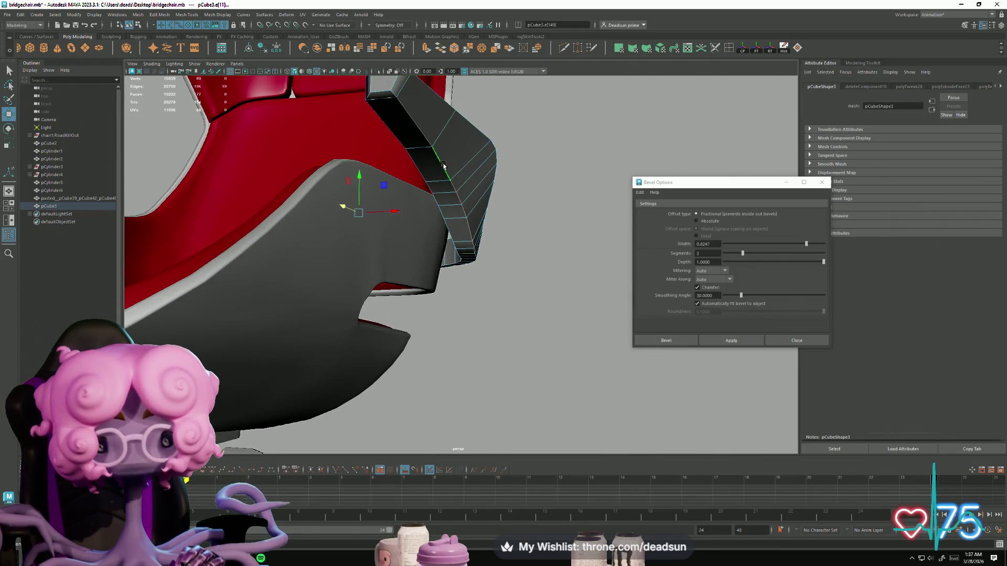
click(731, 344)
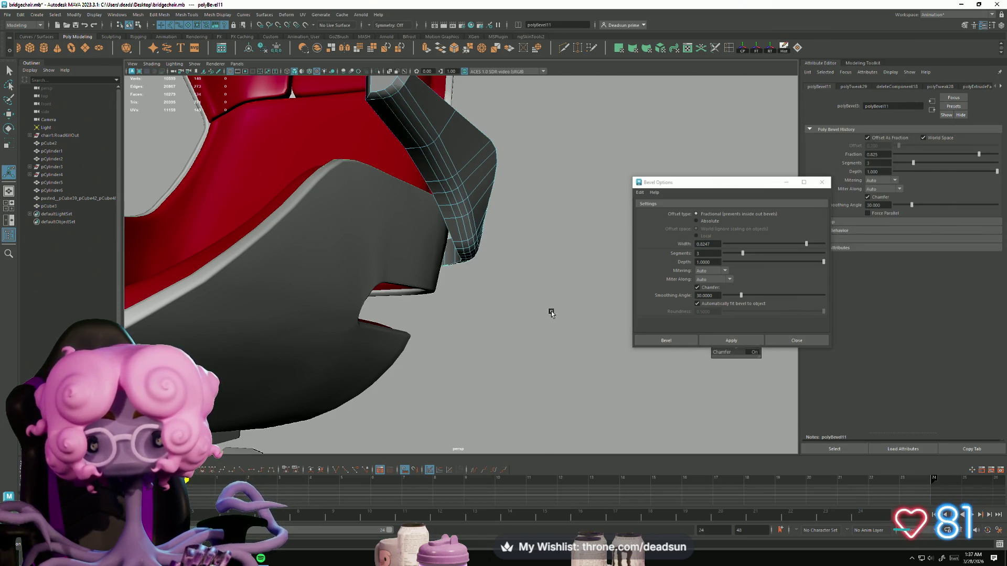
key(ctrl+z)
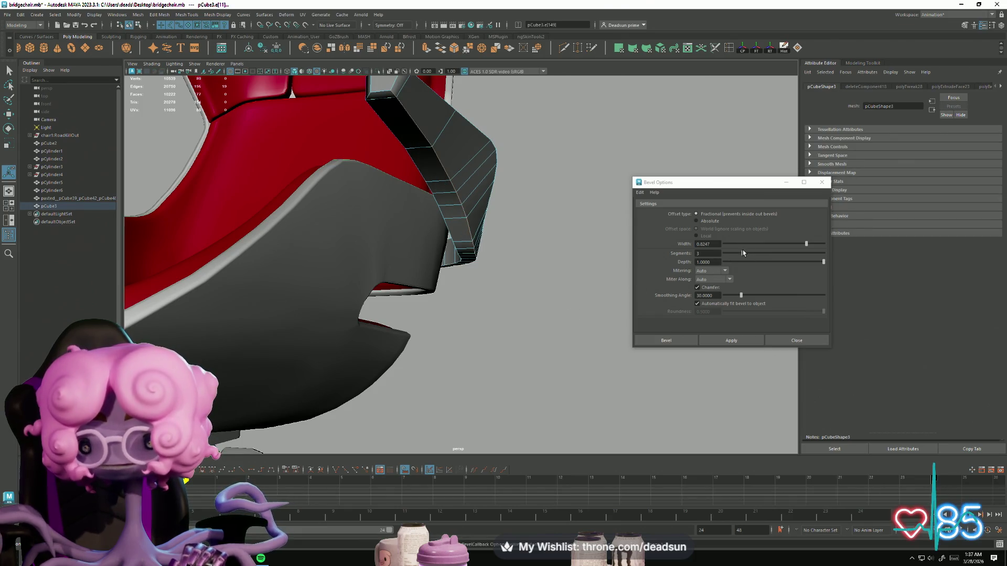
click(806, 245)
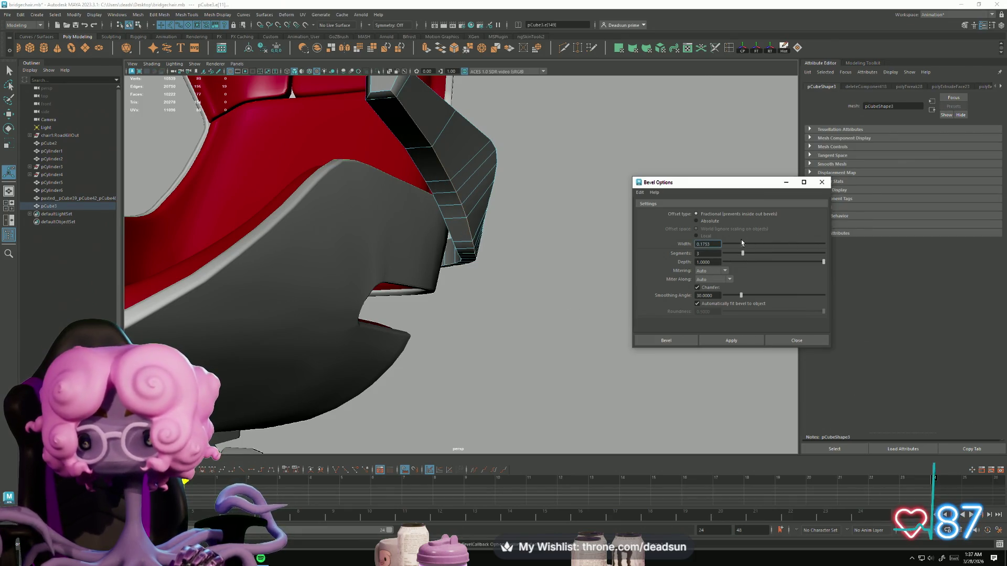
drag(753, 240, 760, 240)
click(731, 340)
mouse_move(503, 362)
alt+mouse_down()
mouse_move(303, 364)
mouse_move(299, 378)
mouse_move(393, 384)
mouse_move(488, 366)
mouse_move(476, 366)
mouse_move(488, 358)
mouse_move(489, 371)
mouse_move(477, 376)
alt+mouse_up()
mouse_move(477, 375)
alt+right_down()
mouse_move(427, 382)
mouse_move(486, 395)
alt+right_up()
mouse_move(485, 395)
alt+mouse_down()
mouse_move(341, 308)
mouse_move(454, 229)
alt+mouse_up()
right_drag(454, 228, 485, 213)
mouse_move(485, 214)
alt+mouse_down()
mouse_move(478, 312)
mouse_move(364, 322)
mouse_move(373, 342)
mouse_move(299, 357)
mouse_move(252, 319)
mouse_move(242, 279)
mouse_move(247, 299)
mouse_move(229, 339)
mouse_move(231, 359)
mouse_move(282, 408)
mouse_move(331, 386)
mouse_move(421, 300)
mouse_move(361, 339)
mouse_move(384, 341)
mouse_move(401, 323)
mouse_move(454, 332)
mouse_move(461, 344)
alt+mouse_up()
Add a new cube, pCube4, and frame it as the armrest bar
alt+right_drag(461, 343, 501, 377)
mouse_move(349, 311)
alt+right_down()
mouse_move(461, 344)
mouse_move(222, 139)
alt+right_up()
alt+right_drag(351, 338, 306, 366)
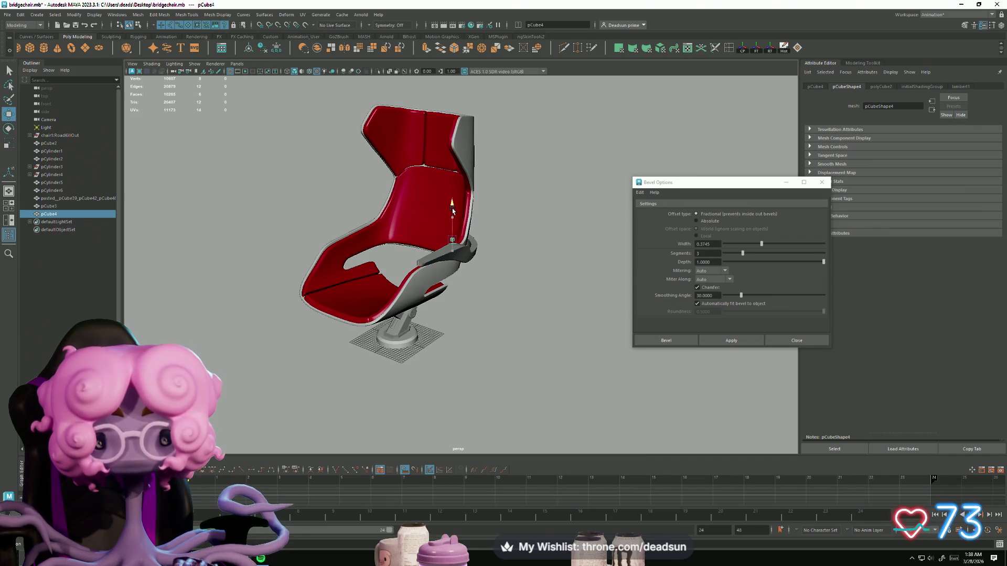
key(f)
alt+right_drag(429, 298, 342, 292)
alt+drag(342, 292, 321, 295)
alt+right_drag(321, 295, 414, 263)
In face mode, select faces of the bar, ending on the armrest block's top face
key(F11)
click(445, 268)
mouse_move(445, 269)
alt+mouse_down()
mouse_move(378, 330)
mouse_move(457, 301)
alt+mouse_up()
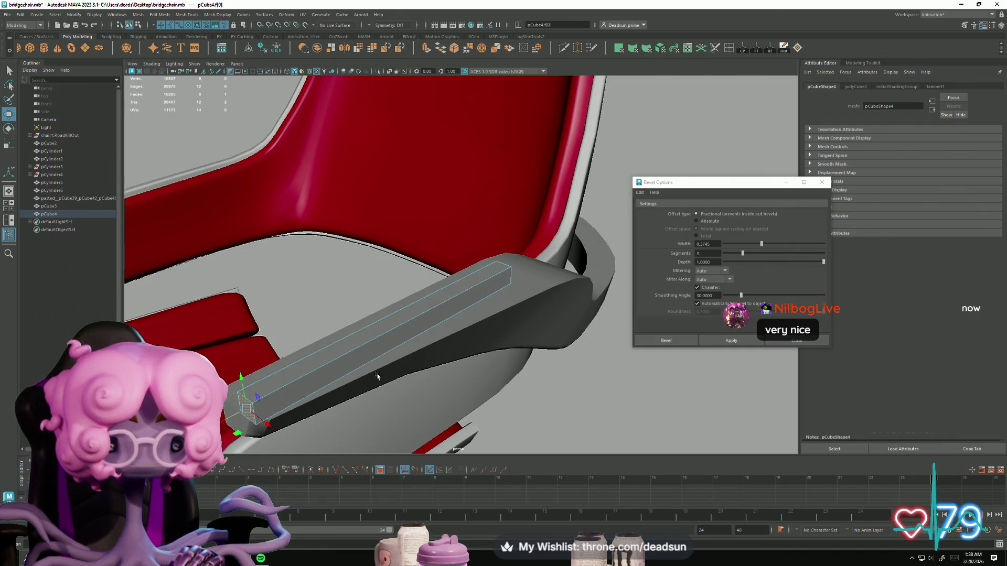
alt+drag(377, 376, 282, 385)
mouse_move(460, 306)
alt+mouse_down()
mouse_move(400, 371)
mouse_move(456, 243)
mouse_move(434, 348)
mouse_move(508, 329)
alt+mouse_up()
click(442, 279)
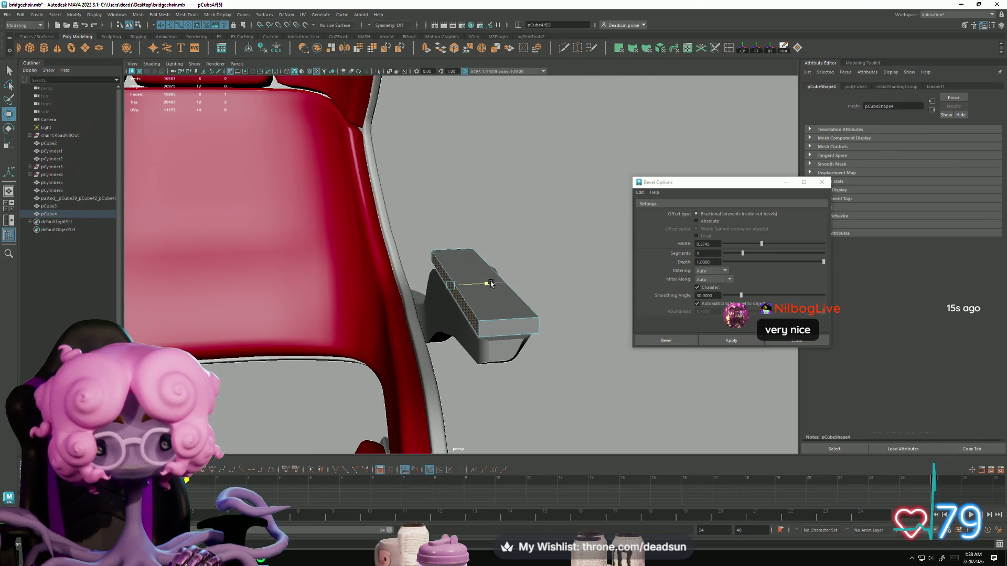
mouse_move(471, 350)
alt+mouse_down()
mouse_move(302, 363)
mouse_move(355, 332)
alt+mouse_up()
click(474, 311)
Select the vertices at both ends of the bar and raise that edge slightly
key(F9)
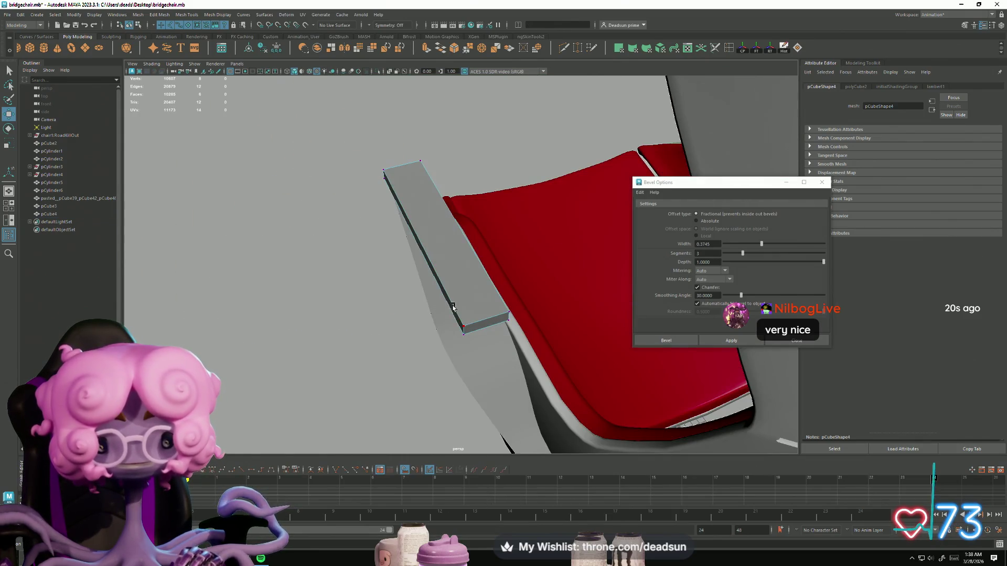
click(464, 334)
mouse_move(472, 349)
alt+mouse_down()
mouse_move(440, 362)
mouse_move(400, 348)
mouse_move(472, 333)
mouse_move(449, 364)
alt+mouse_up()
drag(358, 300, 496, 366)
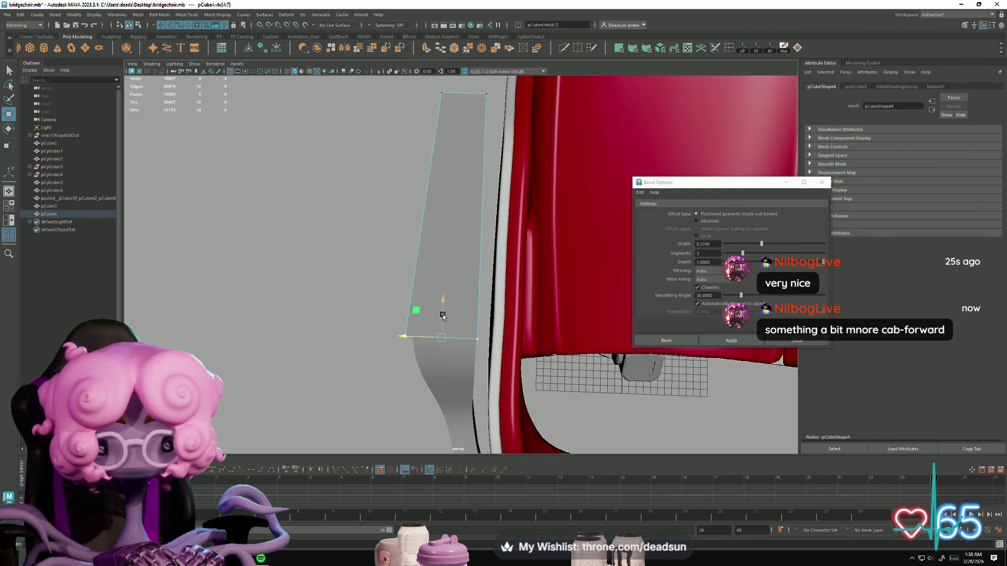
mouse_move(442, 307)
alt+mouse_down()
mouse_move(441, 347)
mouse_move(492, 312)
mouse_move(422, 270)
mouse_move(507, 273)
mouse_move(488, 272)
alt+mouse_up()
drag(252, 255, 338, 279)
shift+drag(557, 279, 511, 241)
drag(414, 229, 417, 219)
Lower the whole armrest bar slightly
mouse_move(362, 283)
alt+mouse_down()
mouse_move(367, 298)
mouse_move(396, 285)
mouse_move(368, 272)
alt+mouse_up()
right_drag(367, 273, 341, 244)
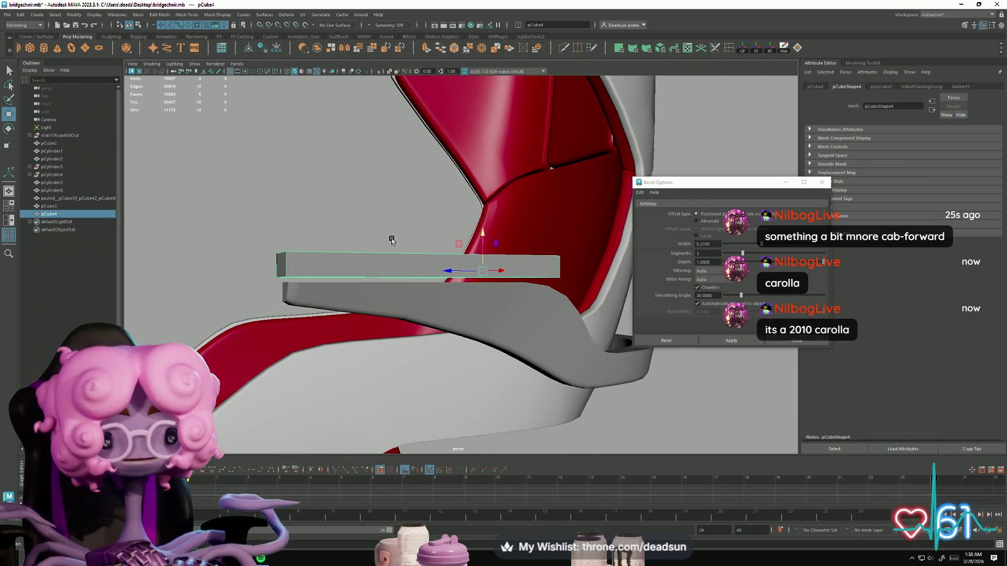
drag(483, 232, 480, 239)
alt+drag(377, 310, 458, 311)
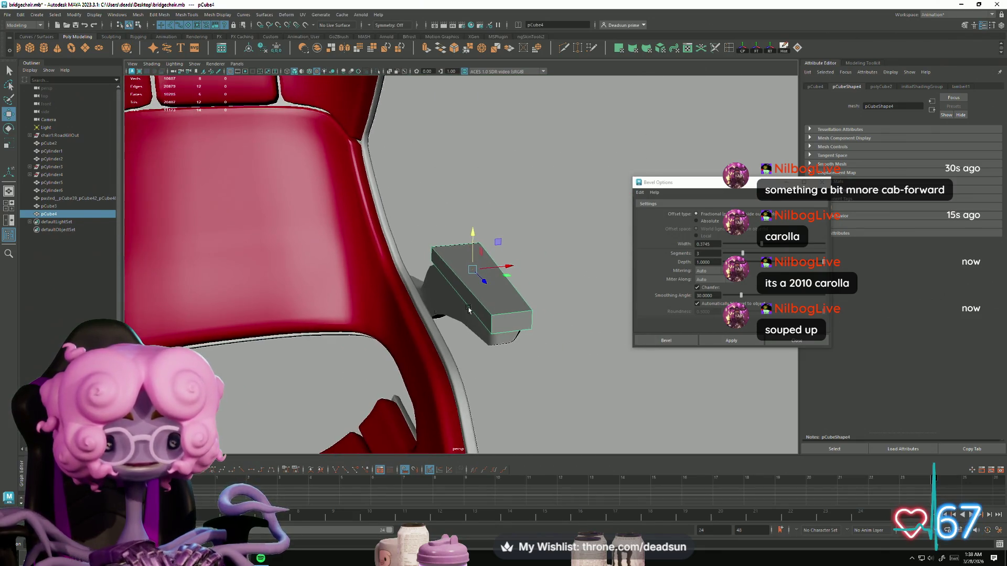
Extrude the bar's top face, then extrude its thin strip face
right_drag(483, 298, 483, 340)
click(480, 283)
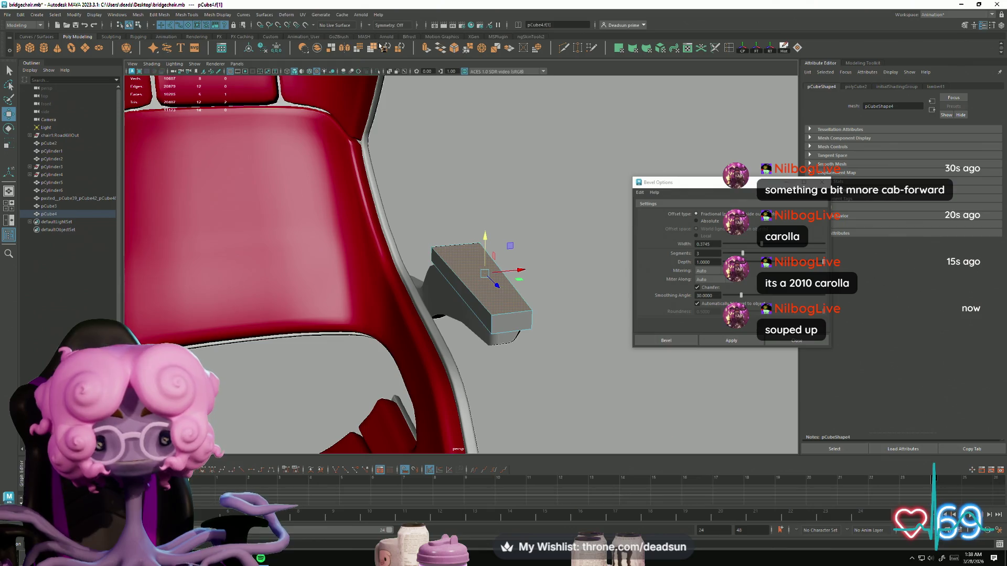
key(ctrl+e)
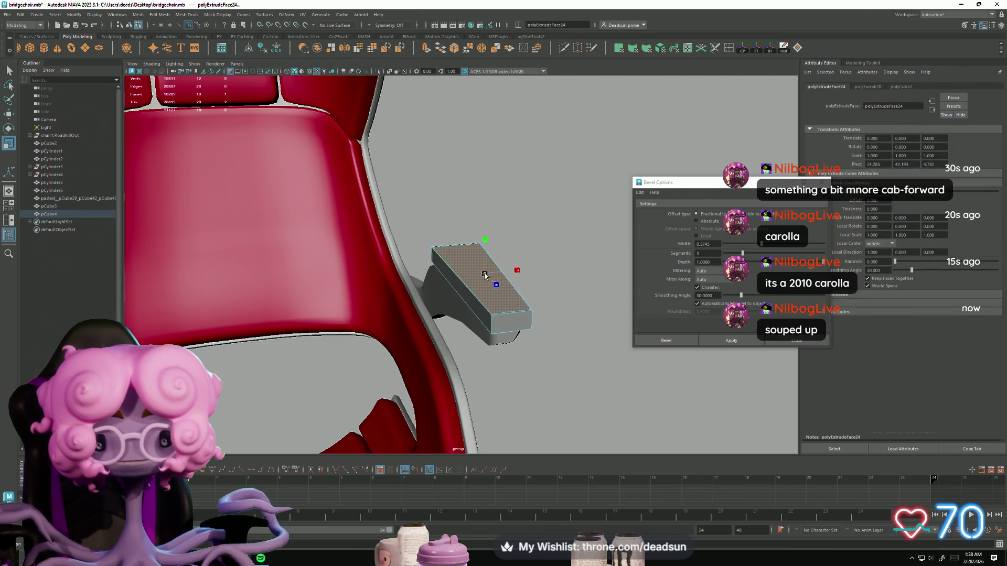
mouse_move(497, 277)
alt+mouse_down()
mouse_move(508, 279)
mouse_move(495, 303)
mouse_move(472, 236)
mouse_move(429, 250)
alt+mouse_up()
scroll(462, 252, up, 5)
click(429, 250)
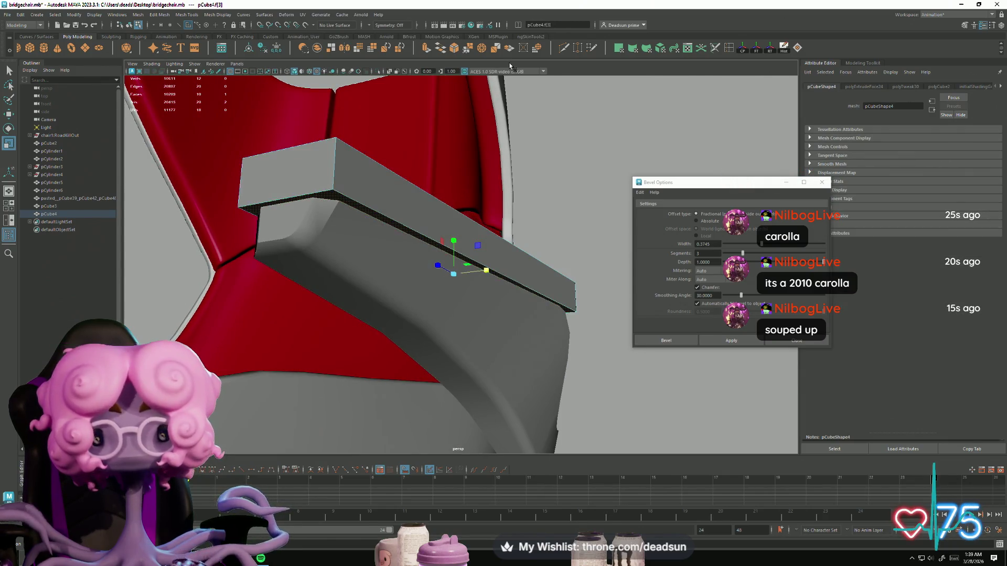
click(426, 48)
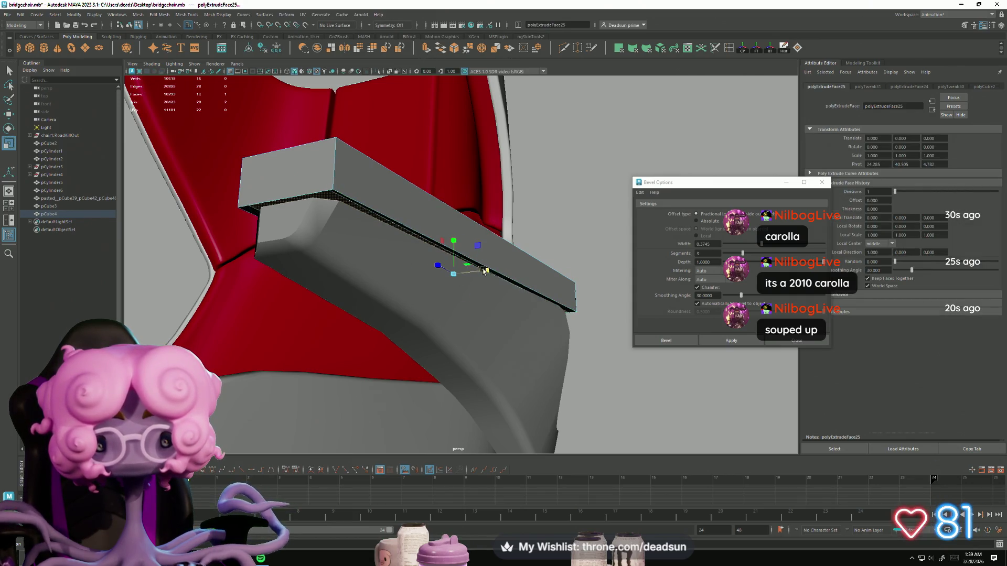
alt+drag(459, 273, 454, 291)
mouse_move(427, 257)
alt+mouse_down()
mouse_move(405, 293)
mouse_move(235, 290)
mouse_move(402, 299)
alt+mouse_up()
right_drag(403, 302, 405, 319)
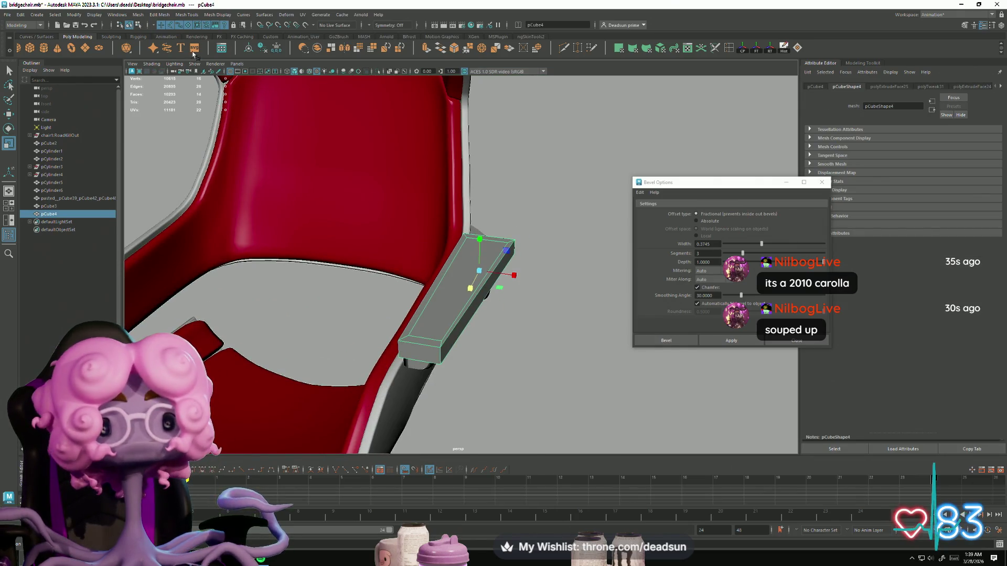
Undo the bar's bevel and raise its top face slightly
click(533, 341)
mouse_move(533, 341)
alt+mouse_down()
mouse_move(519, 357)
mouse_move(472, 344)
mouse_move(396, 353)
mouse_move(386, 300)
alt+mouse_up()
click(388, 300)
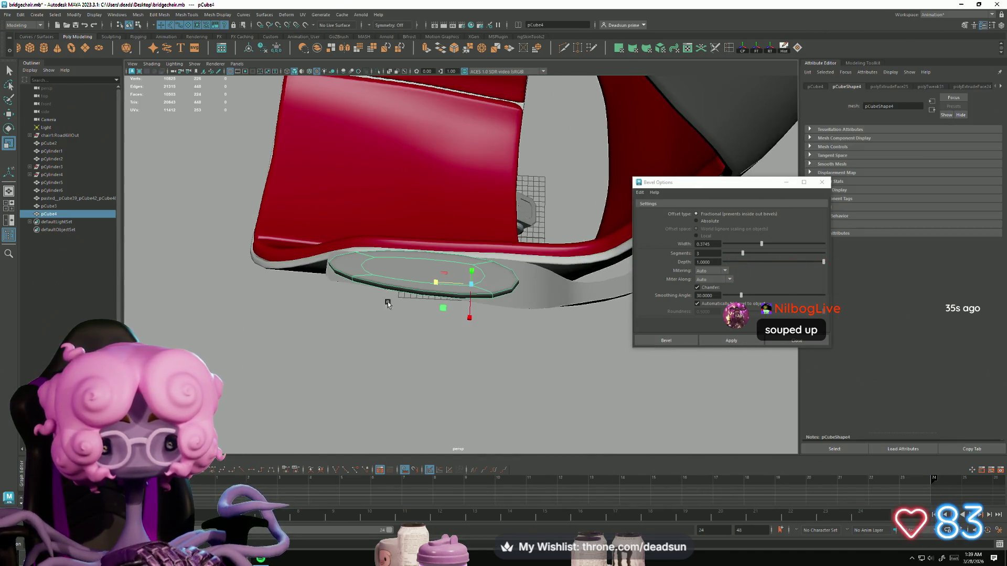
key(ctrl+z)
scroll(370, 341, up, 3)
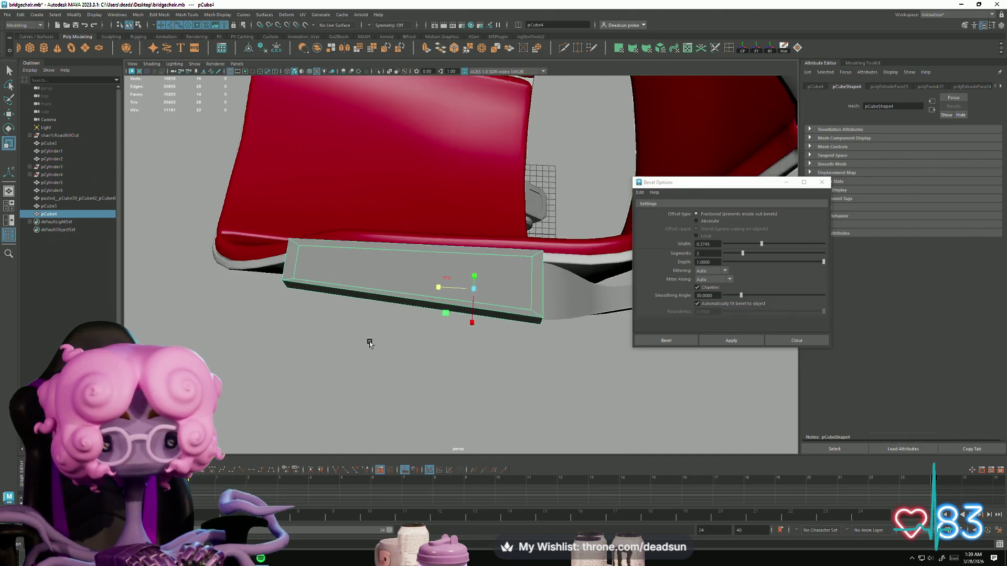
alt+drag(390, 373, 485, 346)
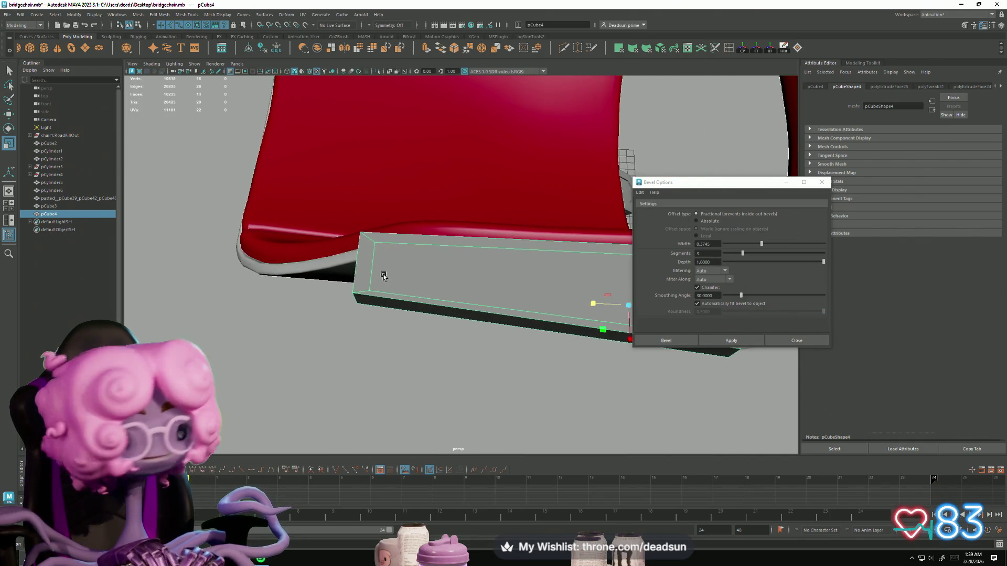
mouse_move(503, 308)
alt+mouse_down()
mouse_move(407, 313)
mouse_move(367, 332)
mouse_move(410, 335)
alt+mouse_up()
right_drag(410, 336, 412, 357)
click(425, 337)
mouse_move(424, 337)
alt+mouse_down()
mouse_move(458, 342)
mouse_move(475, 314)
alt+mouse_up()
key(w)
mouse_move(495, 265)
mouse_down()
mouse_move(493, 254)
mouse_move(378, 299)
mouse_move(276, 357)
mouse_move(314, 341)
mouse_up()
Insert two edge loops across the pad, spread them apart and shift the upper loop
double_click(729, 49)
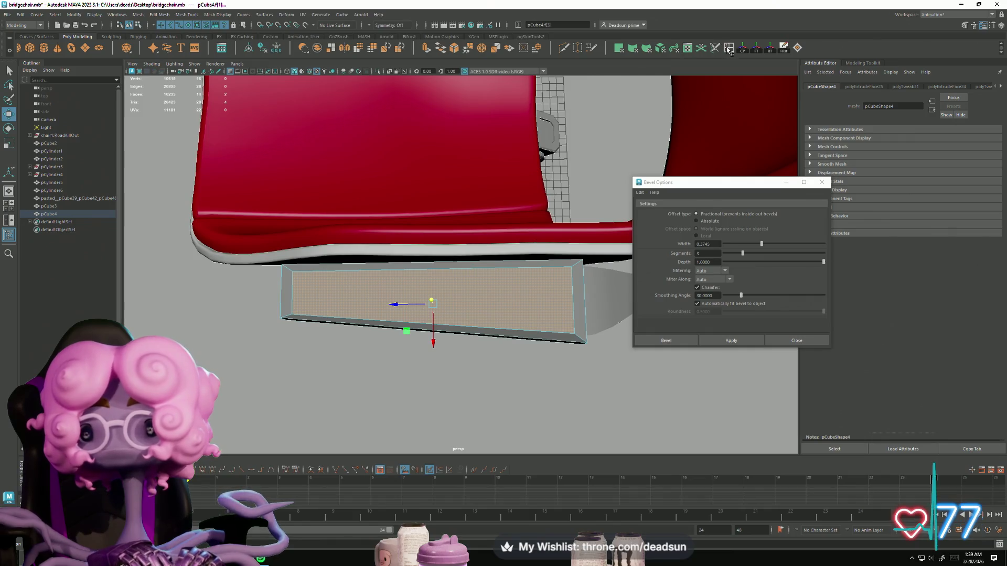
click(795, 263)
drag(571, 291, 572, 290)
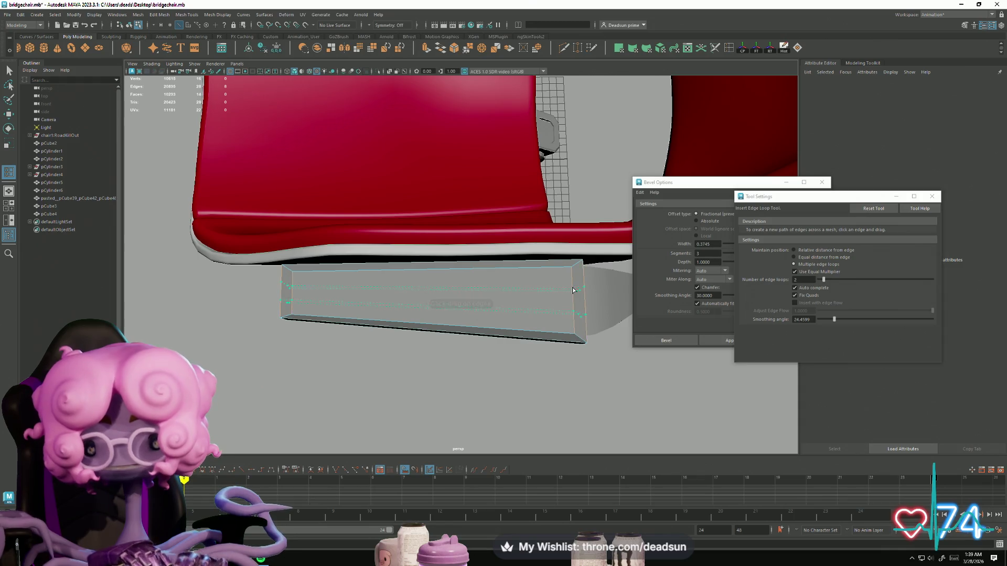
key(r)
drag(430, 336, 436, 358)
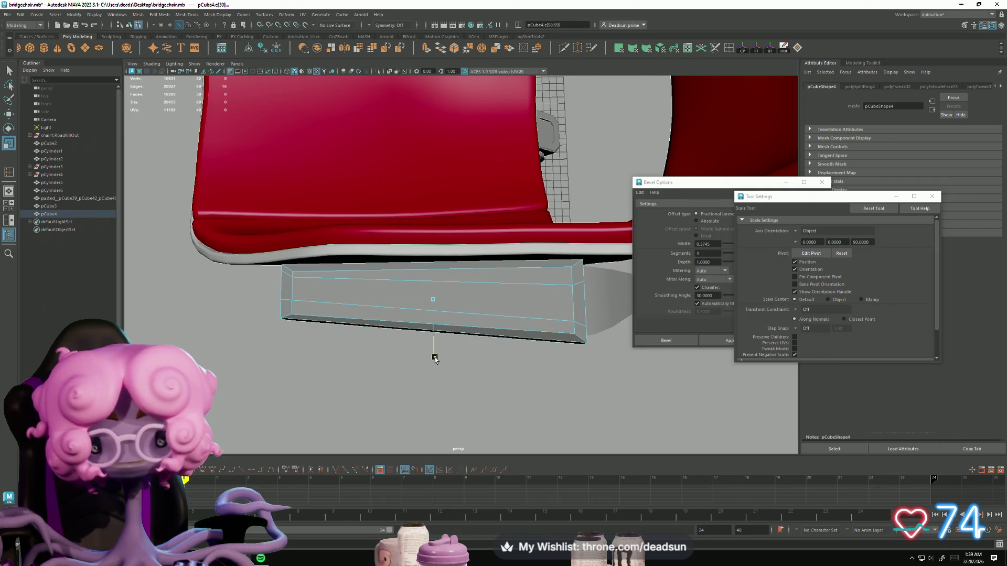
double_click(378, 307)
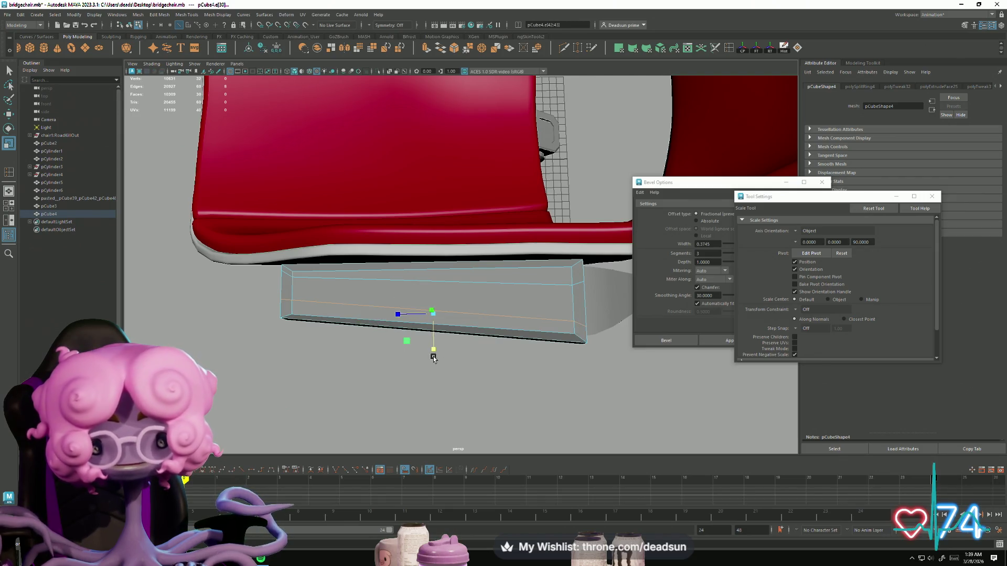
key(w)
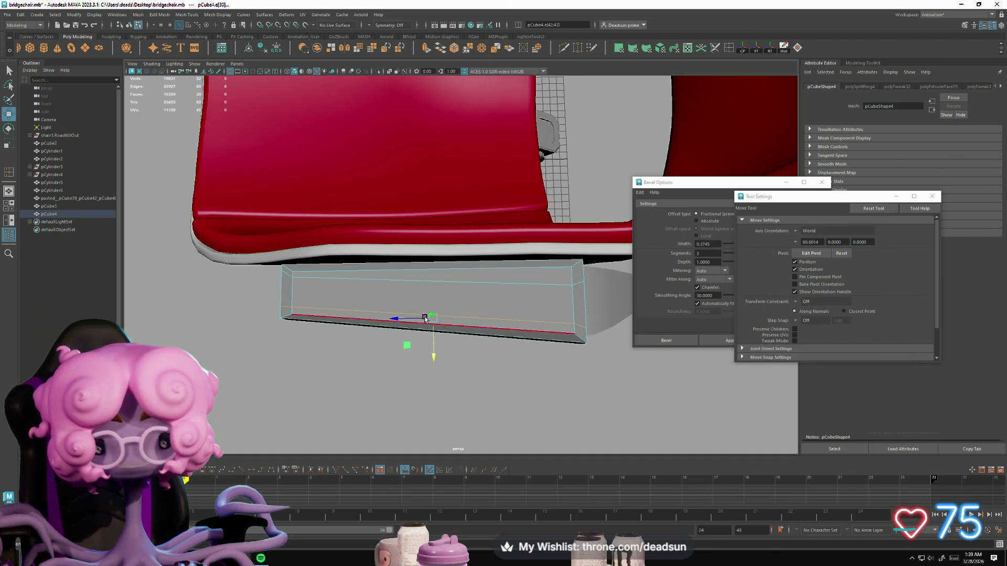
double_click(429, 279)
key(r)
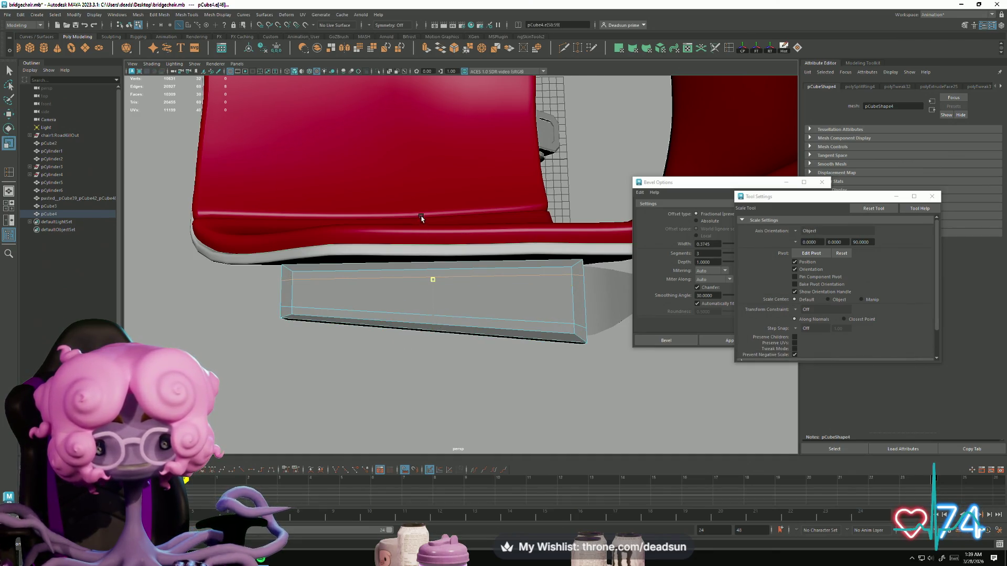
key(w)
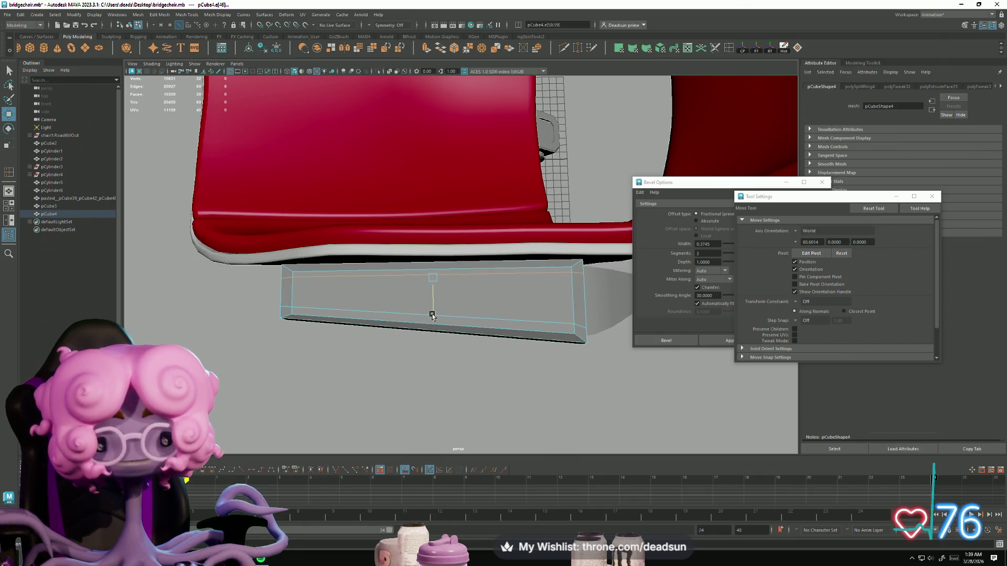
drag(432, 315, 430, 313)
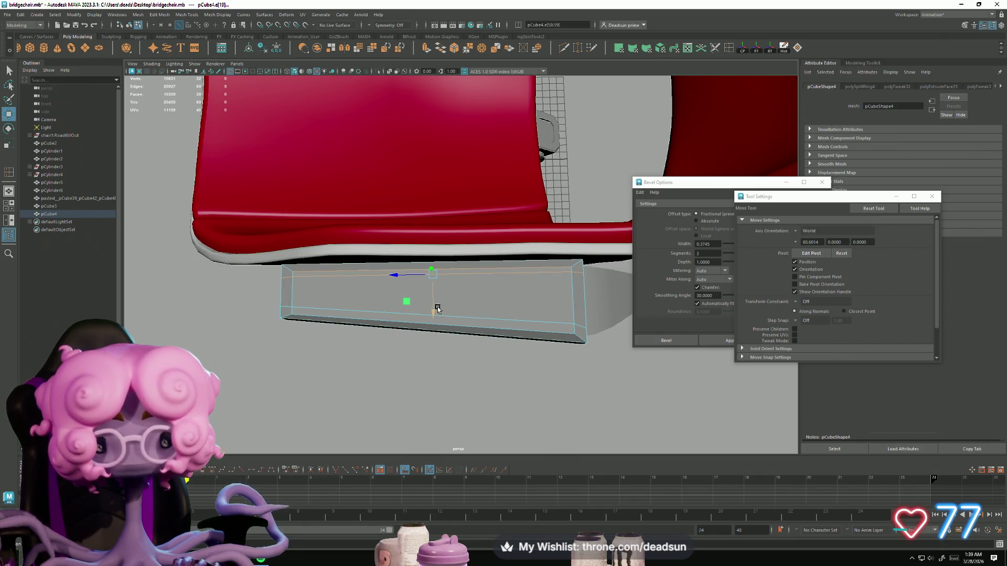
Bevel all edges of the pad to round it, then bring up the Discord browser
mouse_move(430, 309)
alt+mouse_down()
mouse_move(400, 344)
mouse_move(437, 315)
mouse_move(485, 314)
alt+mouse_up()
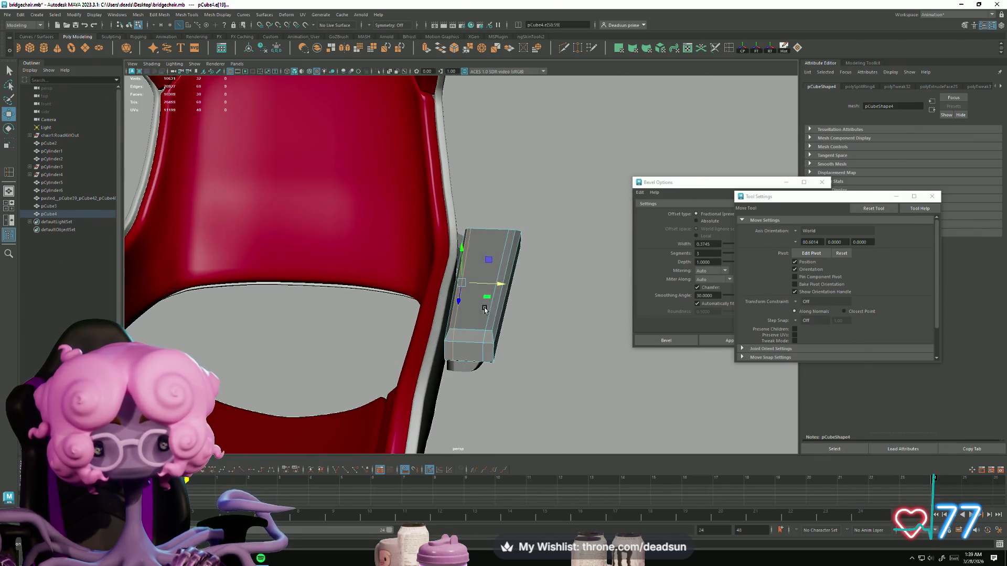
click(487, 315)
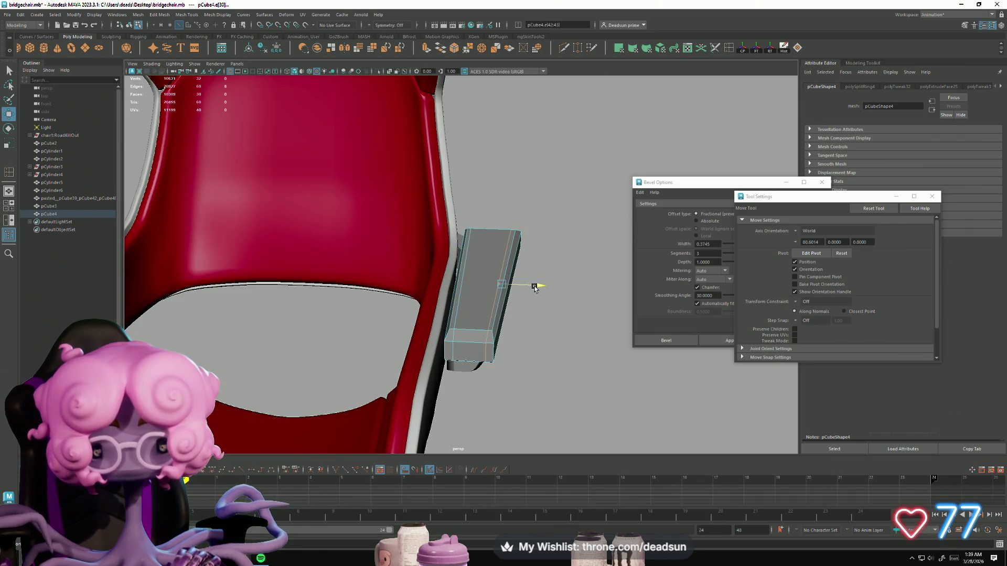
right_drag(531, 287, 528, 262)
key(ctrl+b)
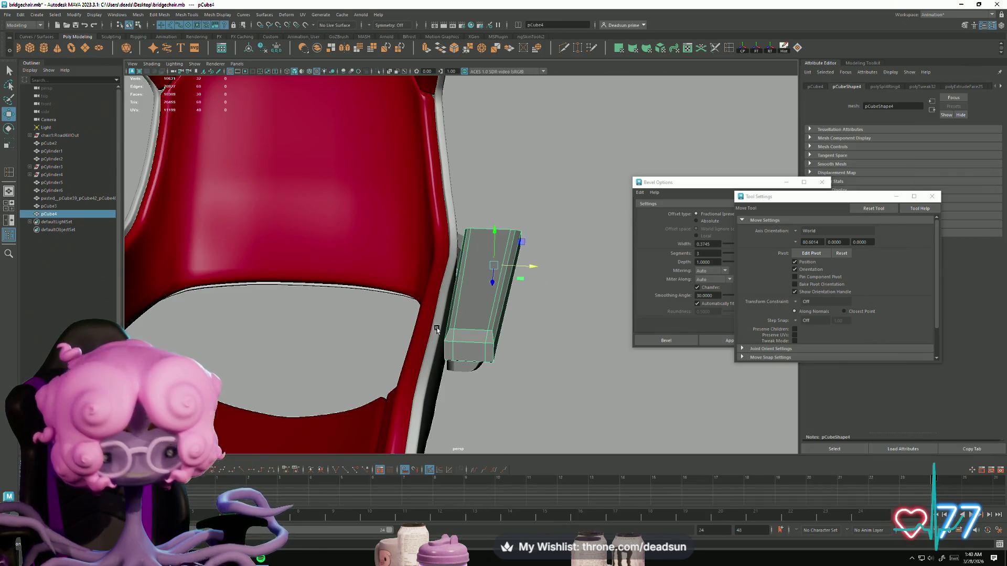
click(540, 353)
mouse_move(541, 353)
alt+mouse_down()
mouse_move(470, 366)
mouse_move(443, 344)
mouse_move(469, 367)
alt+mouse_up()
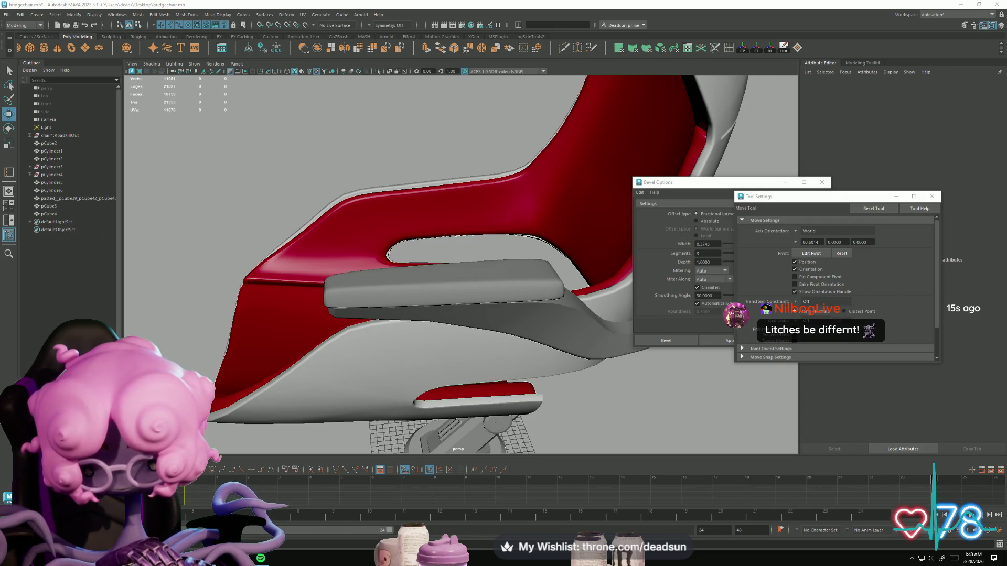
key(alt+Tab)
drag(529, 242, 538, 138)
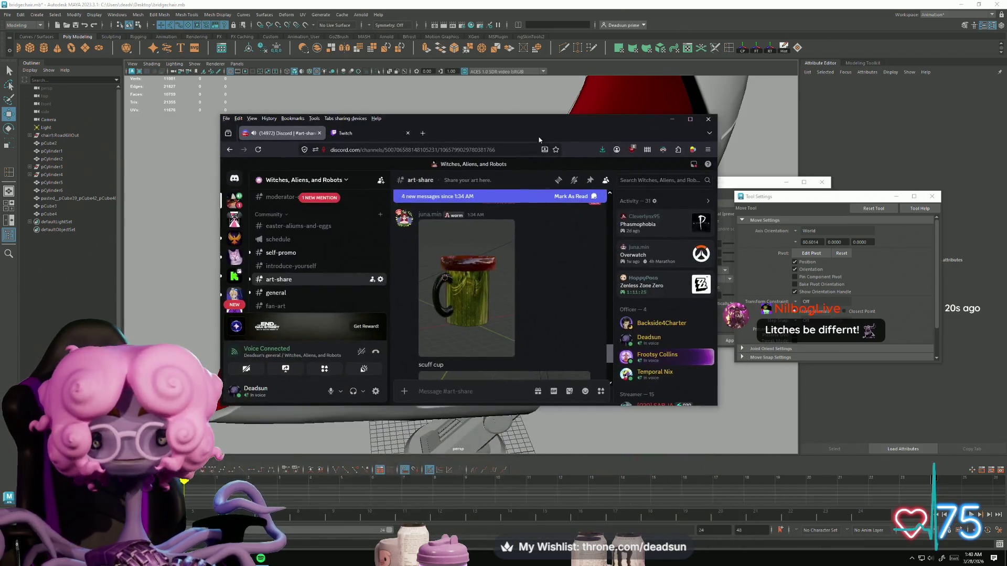
View the mug and ice cream images full size in the art-share channel
click(690, 119)
click(241, 291)
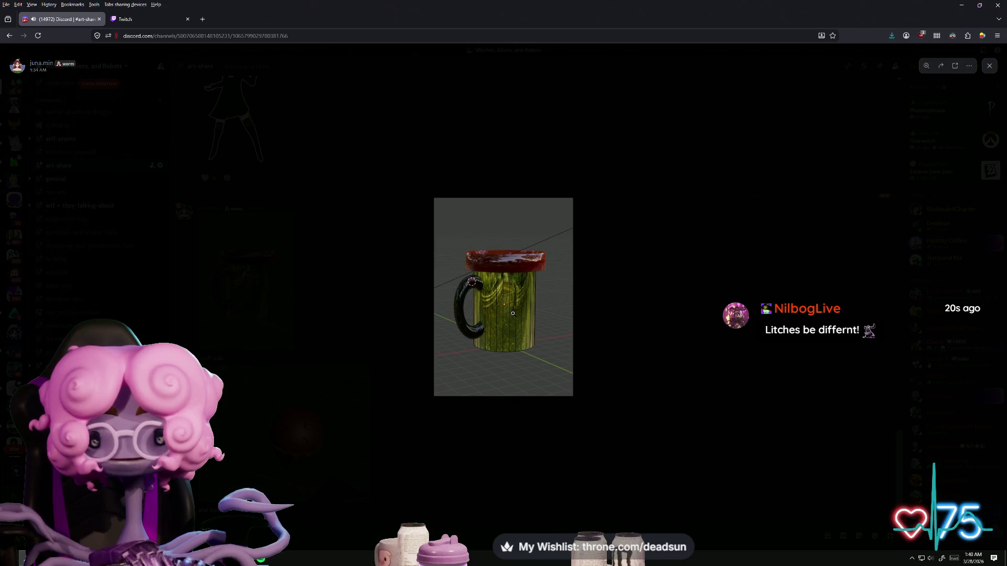
click(502, 313)
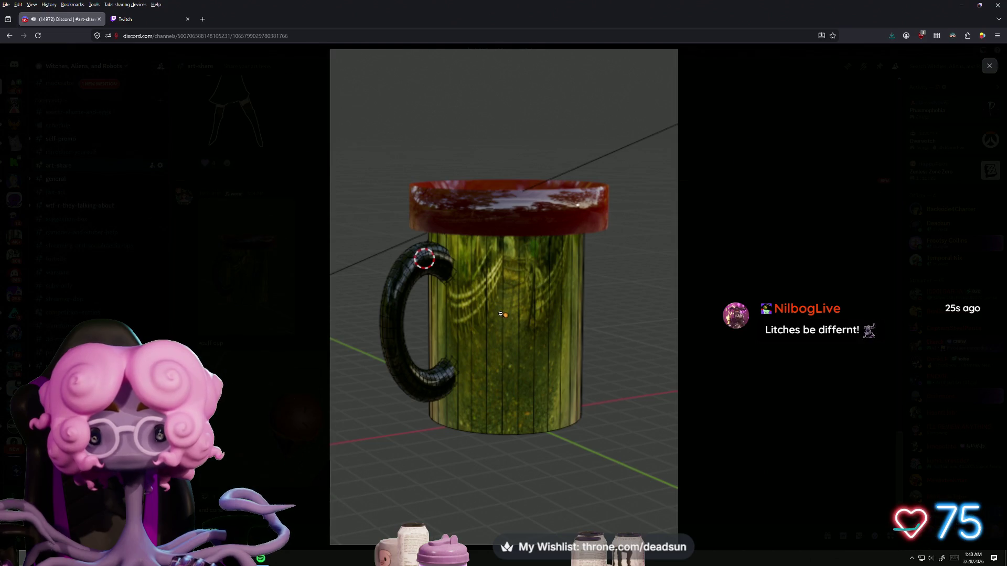
key(Right)
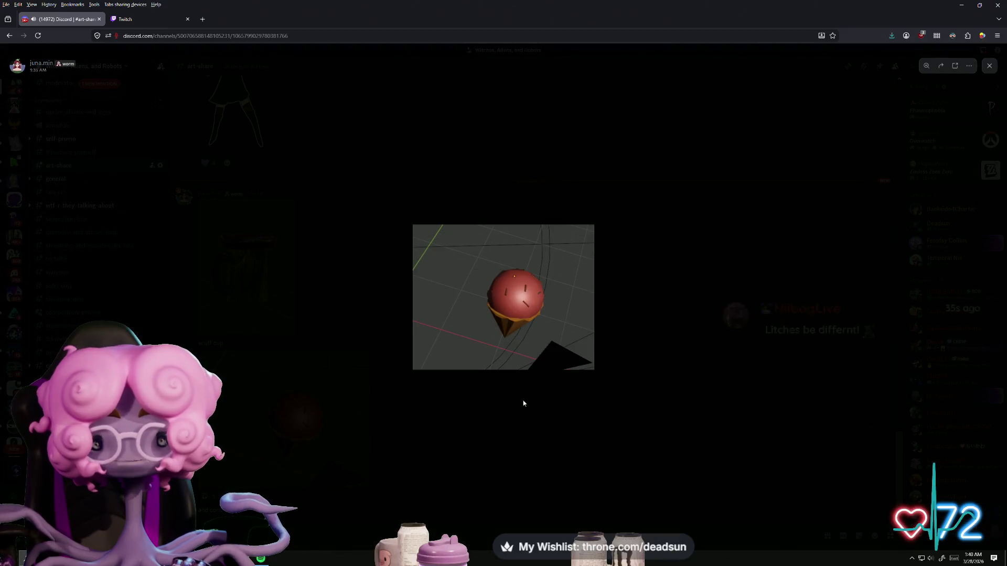
click(512, 335)
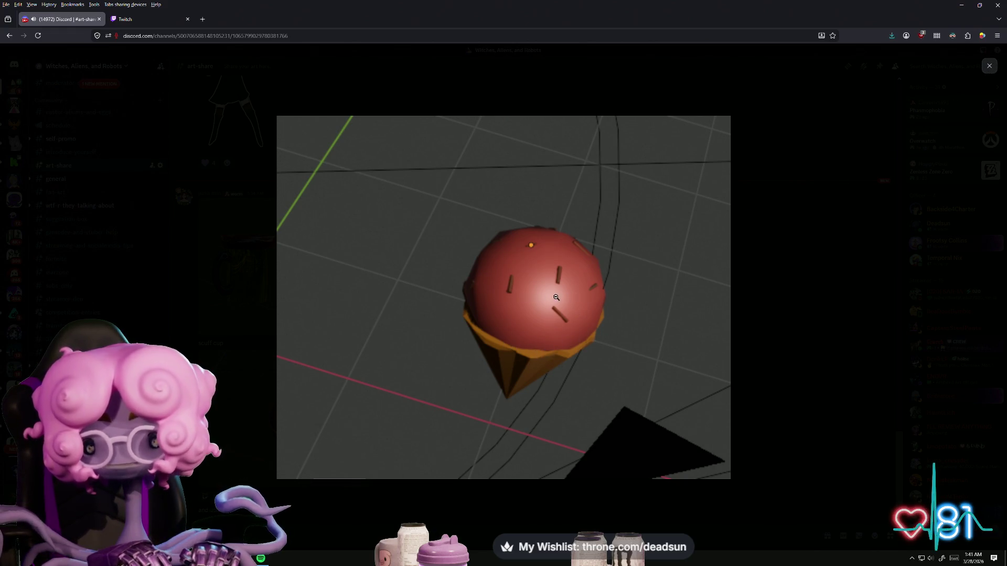
click(989, 66)
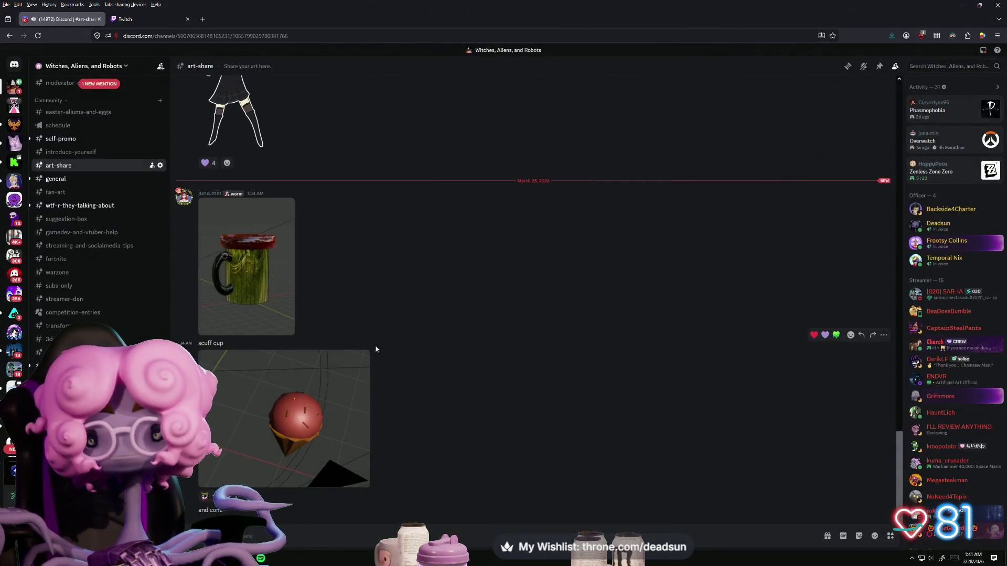
scroll(314, 231, up, 5)
scroll(310, 247, down, 4)
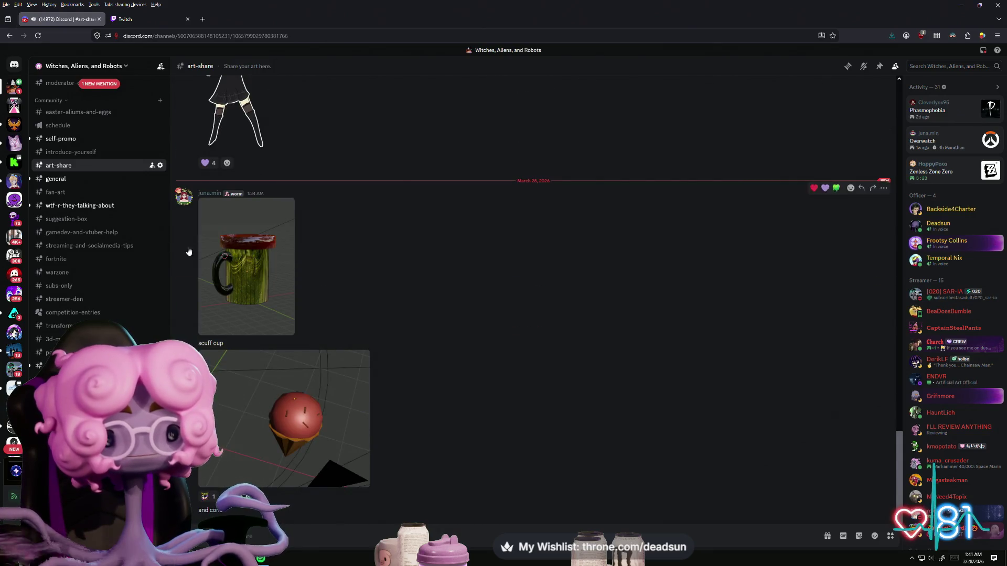
Browse the general, wtf-r-they-talking-about and cool-stuff channels, then return to Maya
click(57, 181)
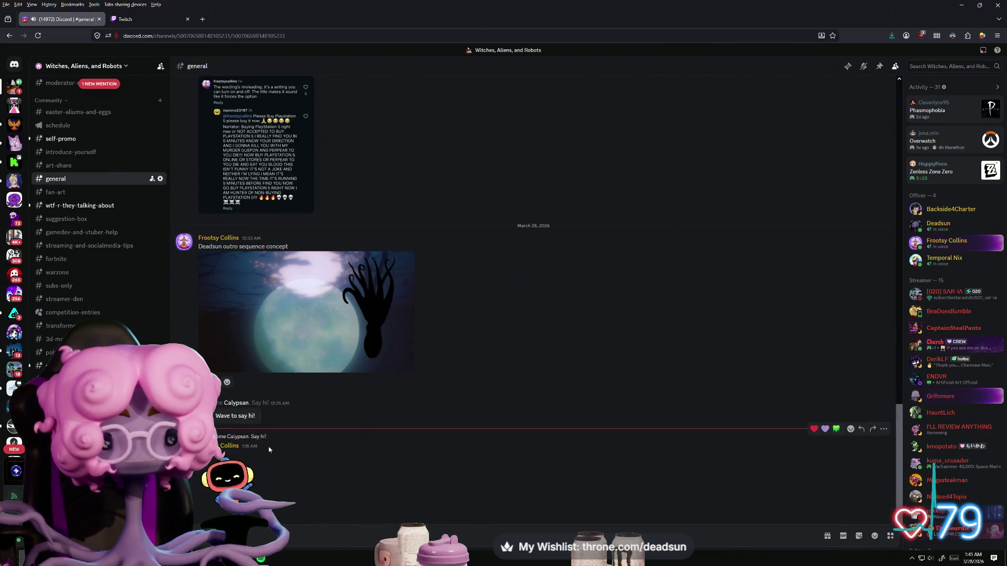
click(50, 206)
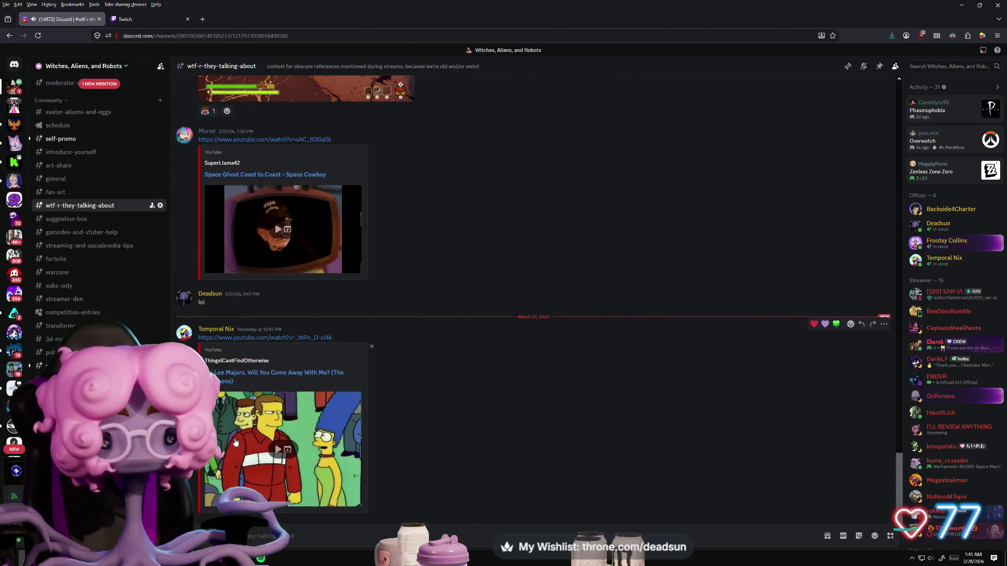
click(52, 365)
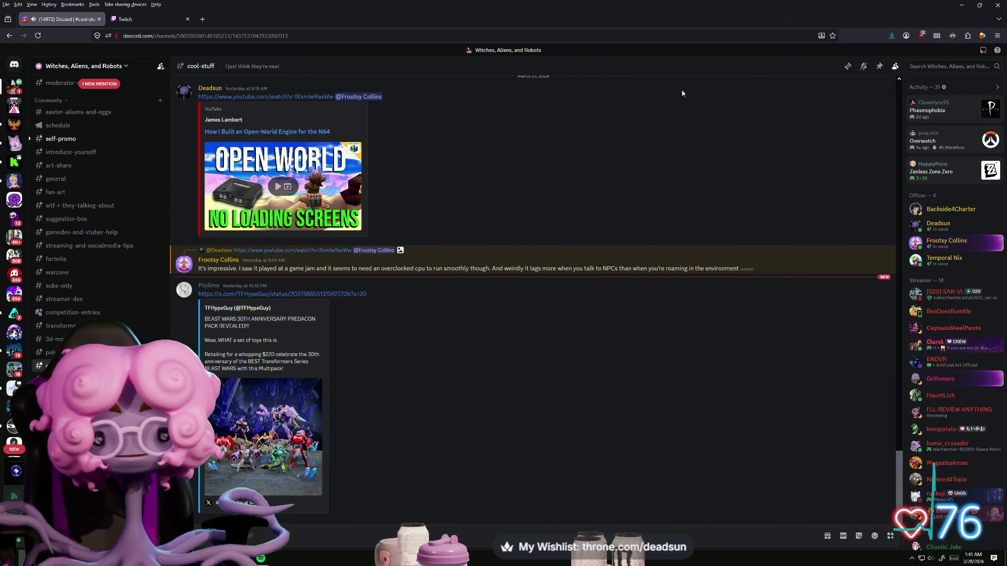
key(alt+Tab)
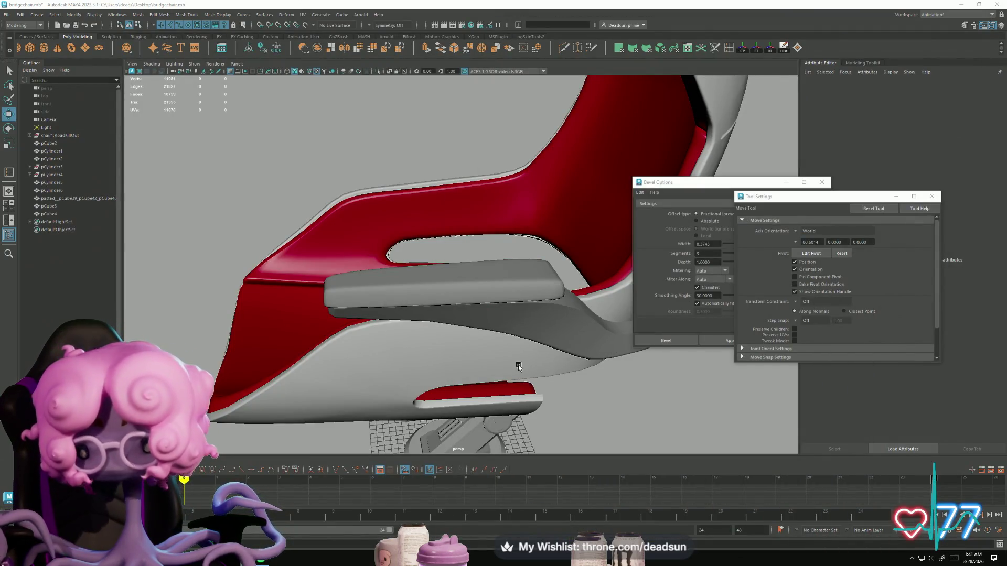
Apply Mesh > Smooth to the grey armrest pad pCube4
mouse_move(438, 341)
alt+mouse_down()
mouse_move(447, 370)
mouse_move(414, 326)
mouse_move(427, 250)
mouse_move(428, 352)
mouse_move(409, 294)
alt+mouse_up()
click(421, 263)
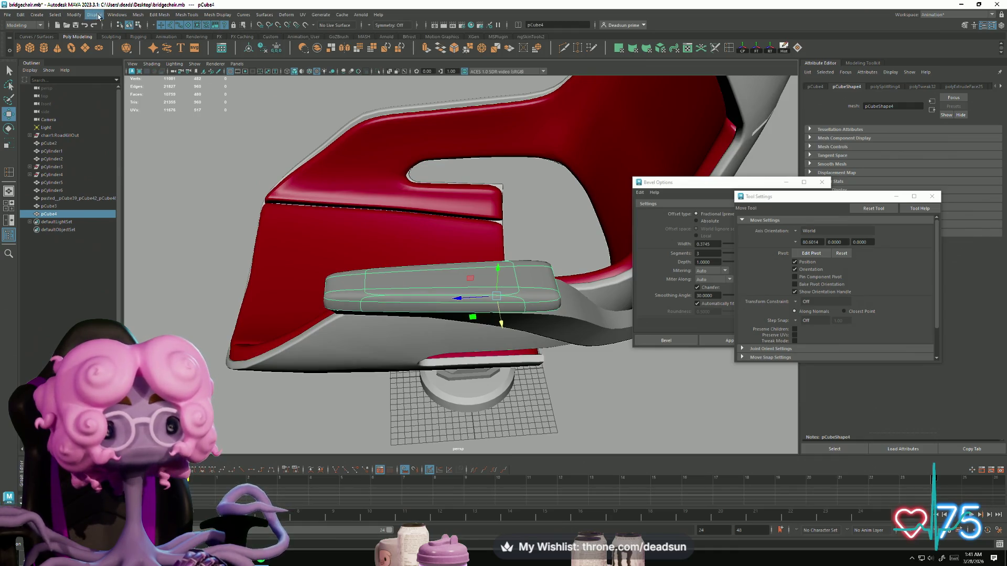
click(94, 14)
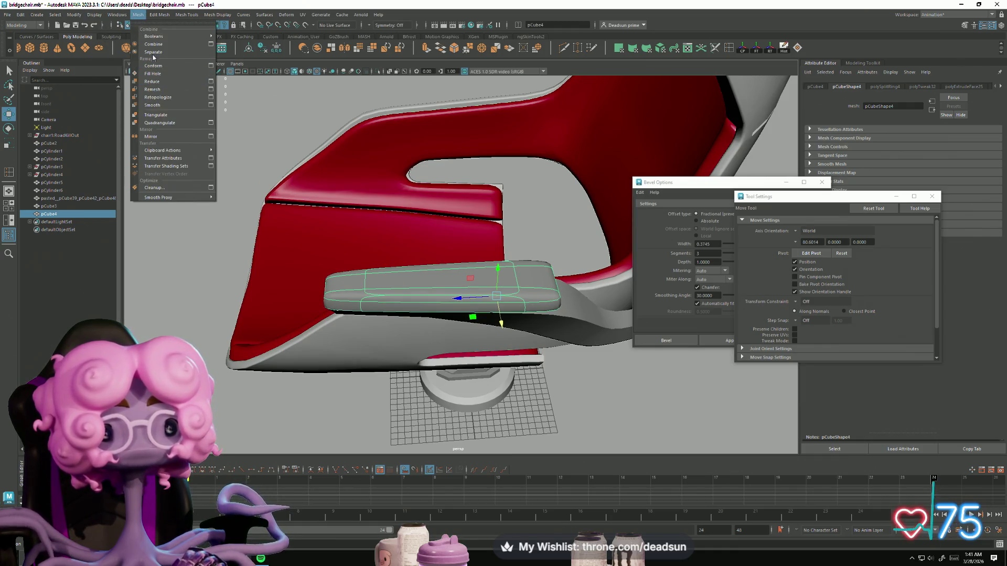
click(165, 105)
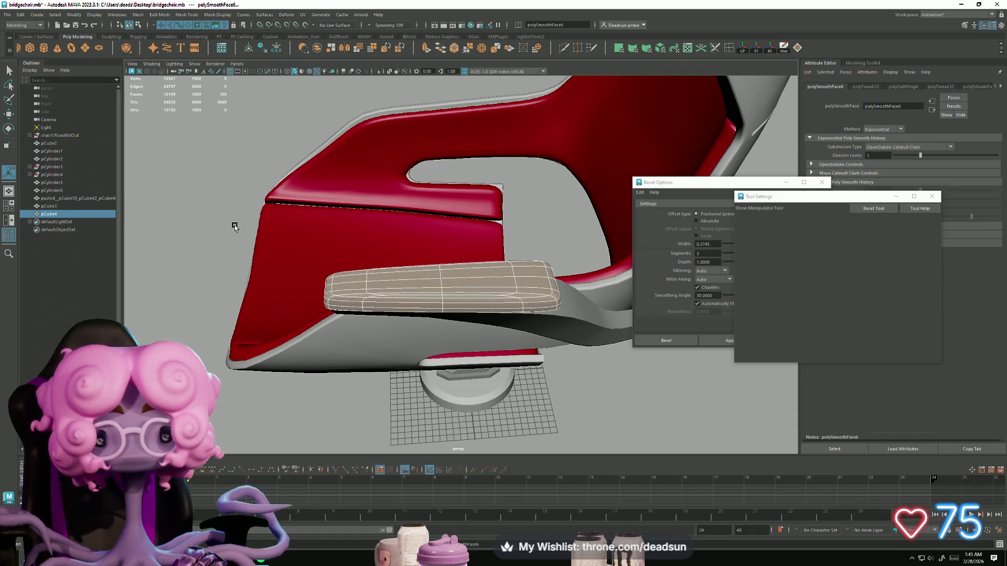
click(235, 227)
click(400, 292)
Close the Tool Settings and Bevel Options windows
scroll(577, 396, up, 5)
scroll(458, 376, up, 1)
click(932, 196)
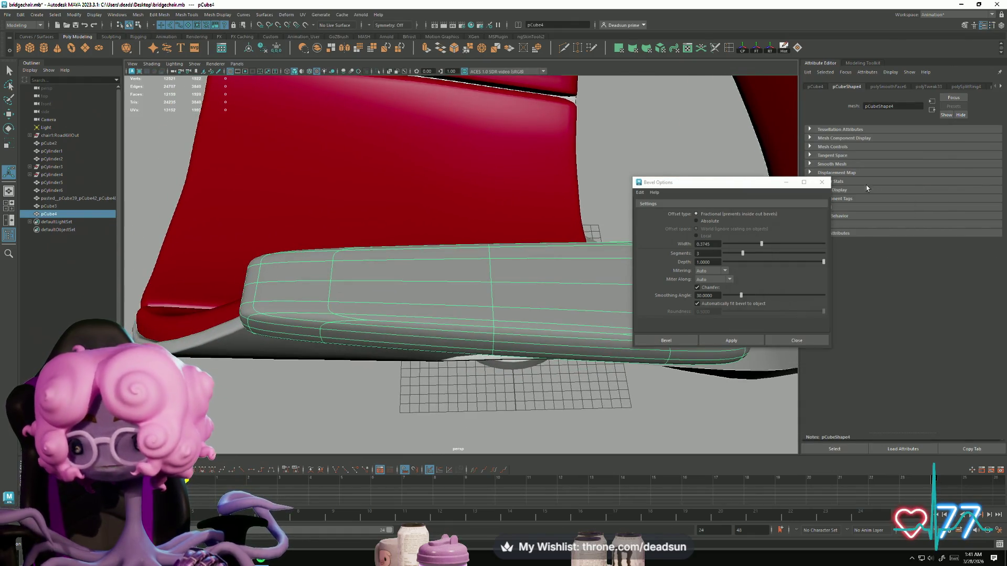
click(821, 182)
scroll(382, 326, up, 5)
alt+drag(385, 413, 395, 229)
right_drag(387, 229, 385, 208)
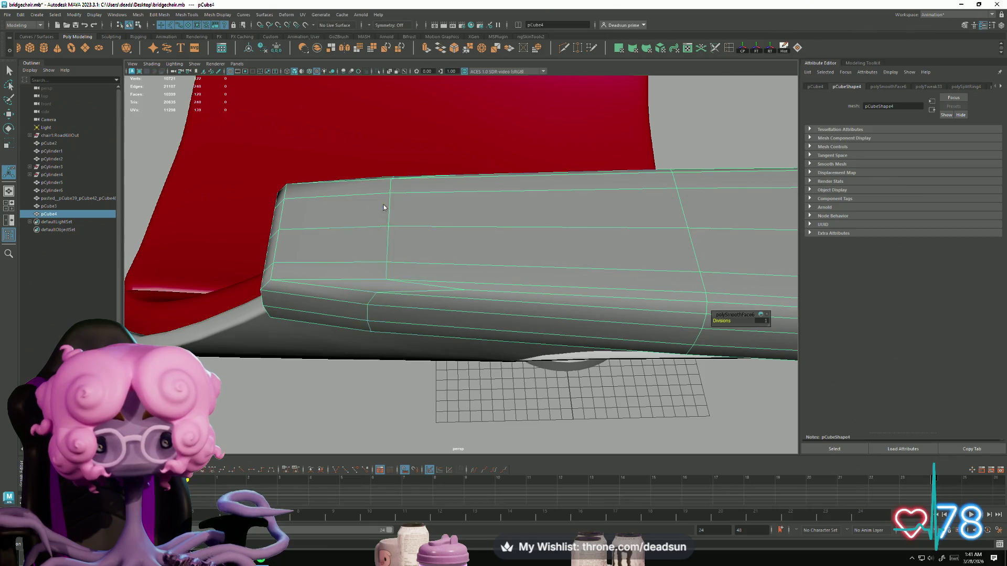
Cut a new edge across the armrest end near its corner with Multi-Cut
click(388, 231)
key(r)
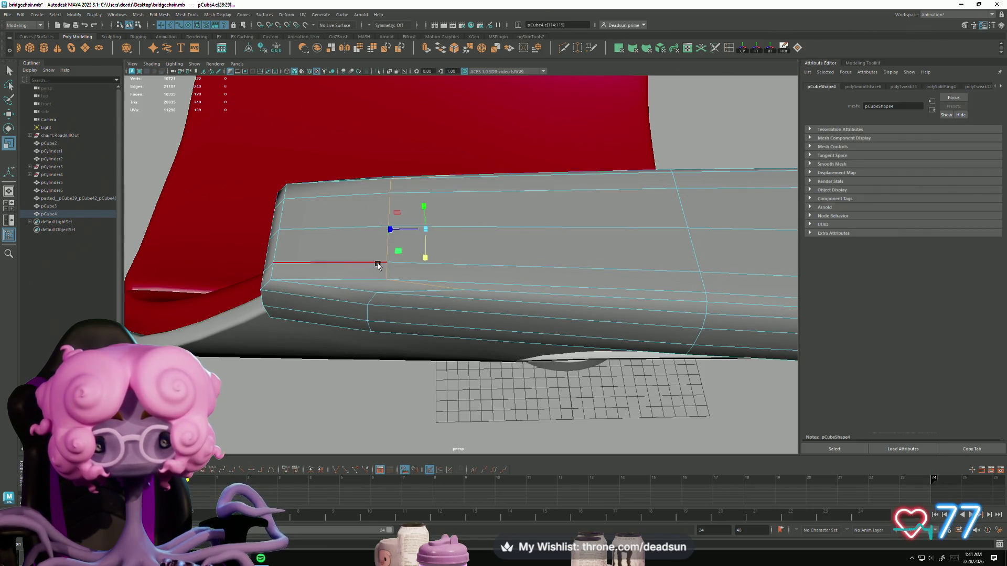
click(371, 326)
mouse_move(392, 352)
alt+mouse_down()
mouse_move(470, 391)
mouse_move(552, 363)
alt+mouse_up()
shift+click(527, 332)
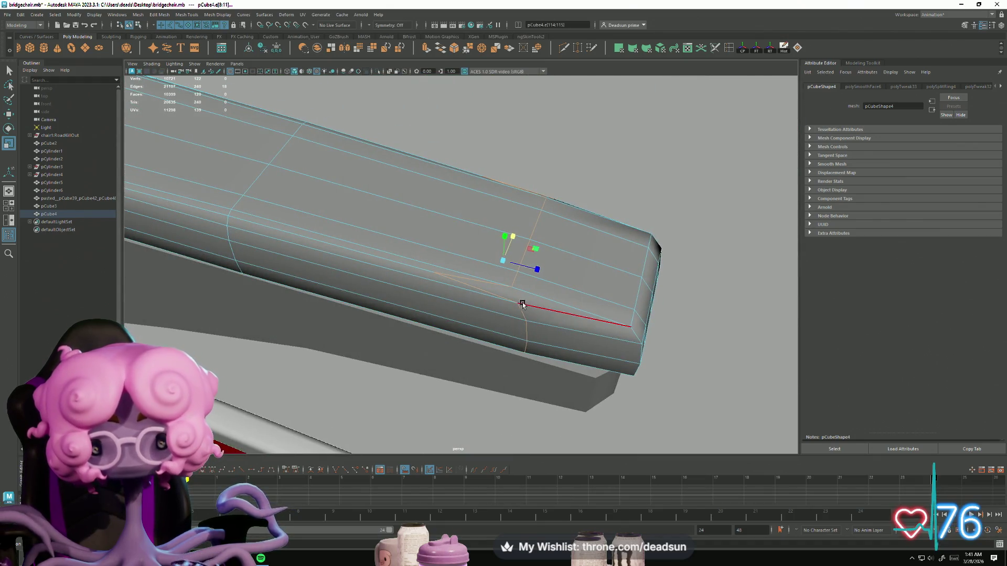
alt+middle_drag(508, 316, 507, 329)
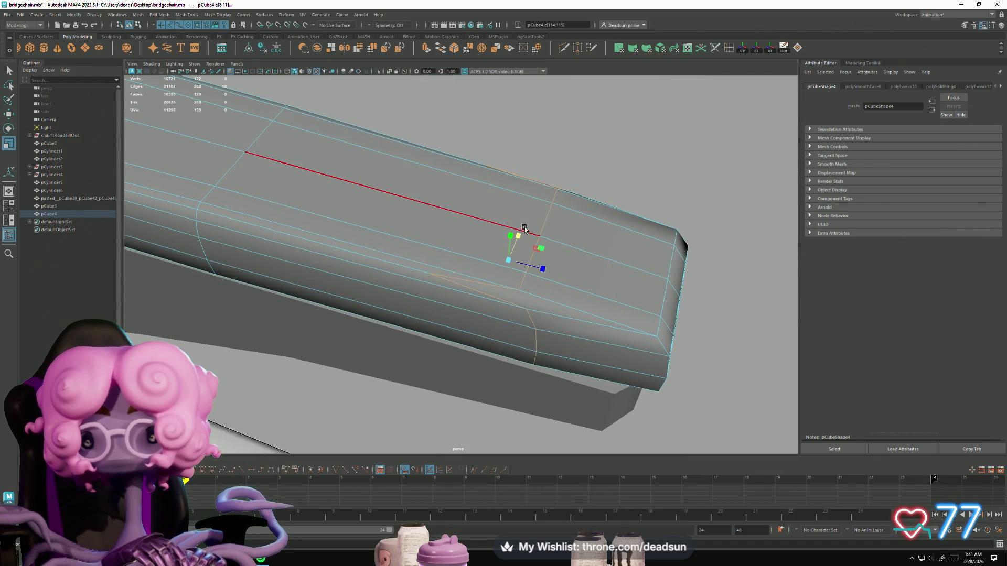
scroll(436, 277, down, 5)
alt+drag(436, 278, 451, 313)
alt+right_drag(452, 312, 595, 337)
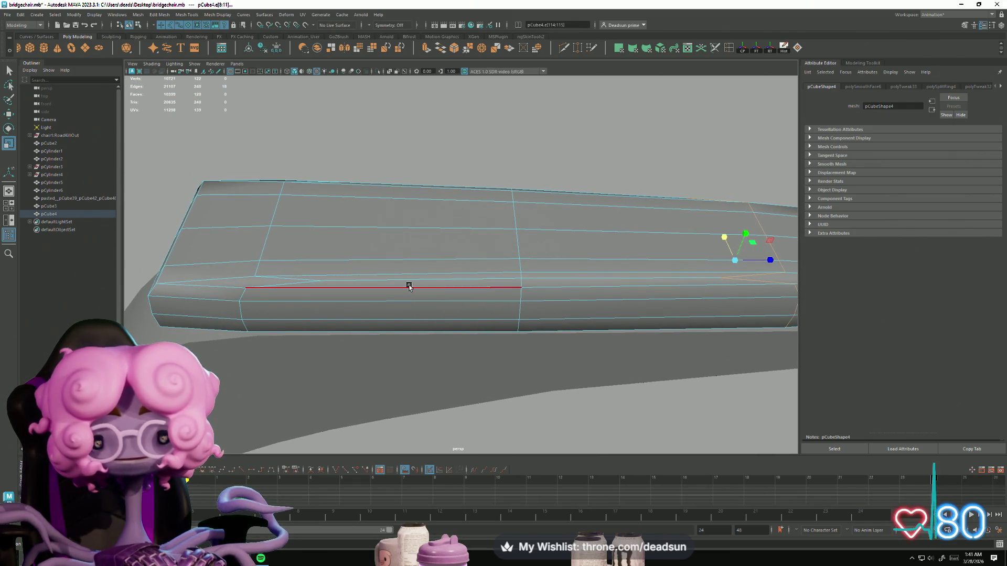
mouse_move(419, 313)
alt+mouse_down()
mouse_move(432, 299)
mouse_move(422, 317)
mouse_move(429, 310)
alt+mouse_up()
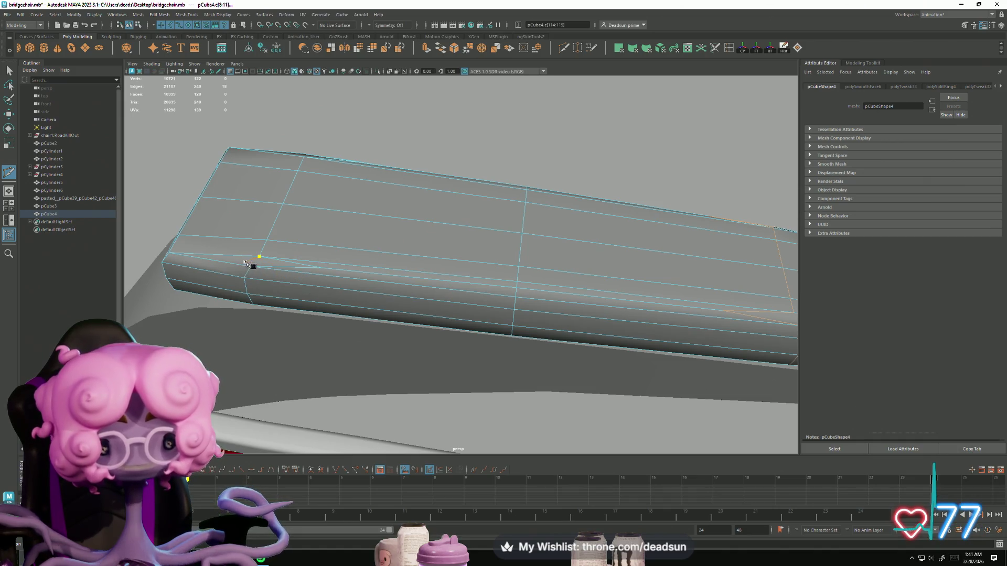
right_click(313, 330)
Orbit around the armrest's end, long side and underside to check the cut
alt+drag(310, 338, 341, 294)
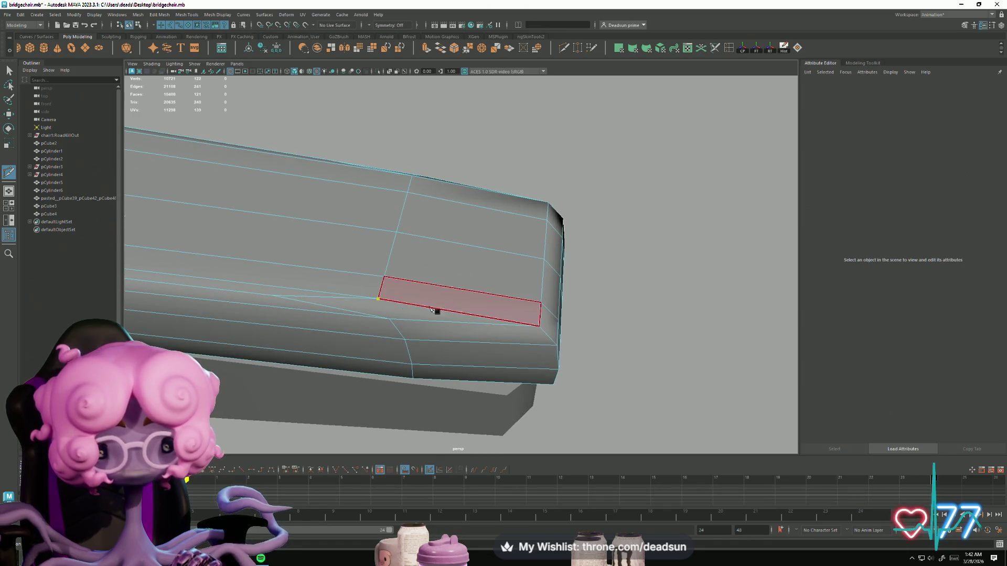
alt+drag(657, 343, 481, 341)
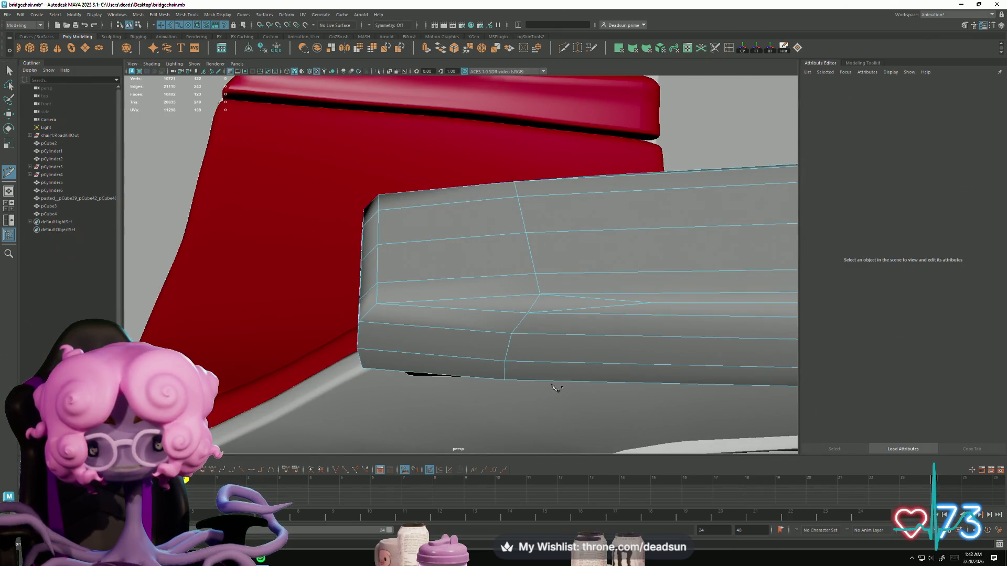
mouse_move(650, 346)
alt+mouse_down()
mouse_move(389, 361)
mouse_move(385, 406)
mouse_move(549, 352)
mouse_move(496, 323)
alt+mouse_up()
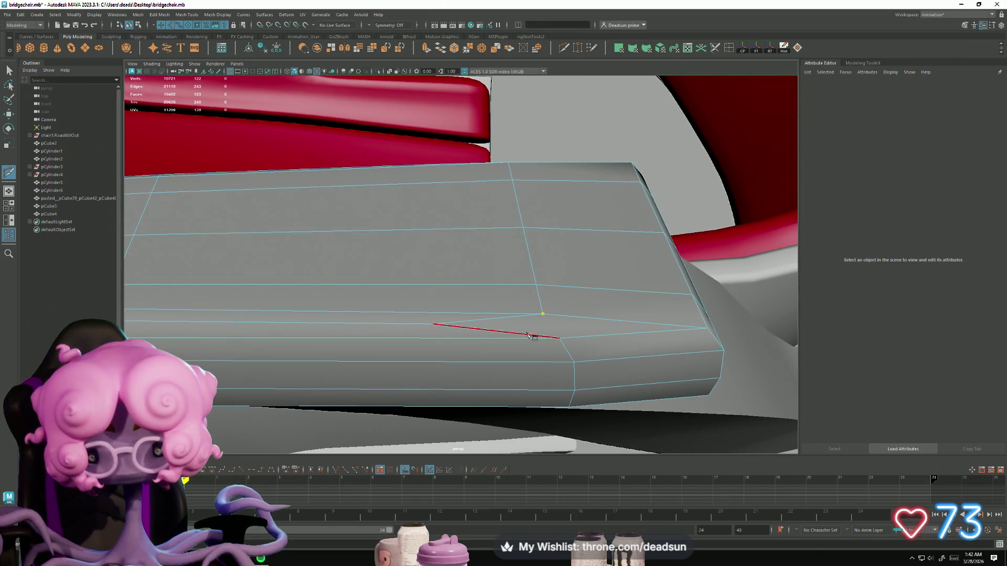
mouse_move(549, 382)
alt+mouse_down()
mouse_move(559, 366)
mouse_move(549, 341)
mouse_move(458, 351)
mouse_move(479, 353)
mouse_move(421, 342)
alt+mouse_up()
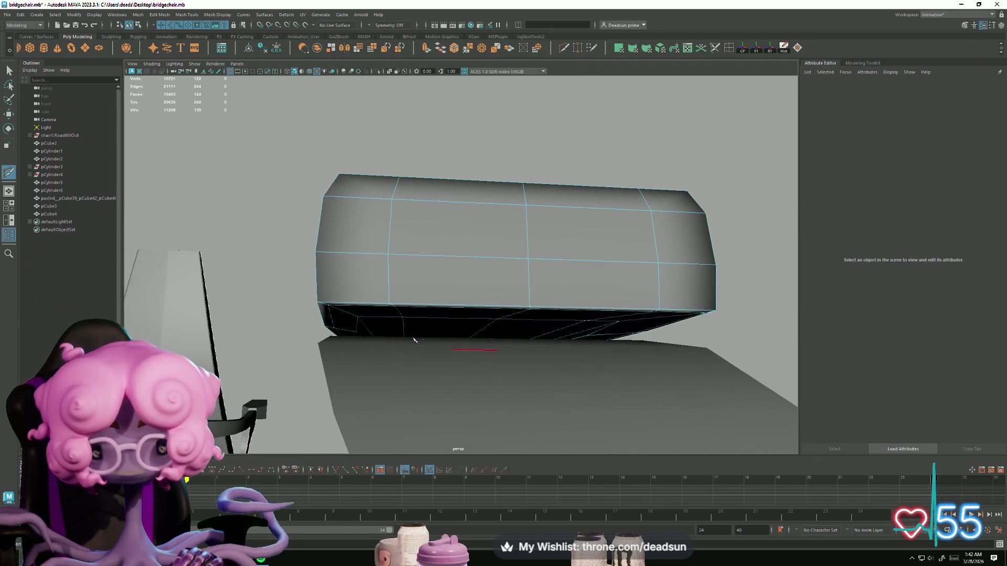
mouse_move(341, 333)
alt+mouse_down()
mouse_move(382, 332)
mouse_move(363, 334)
alt+mouse_up()
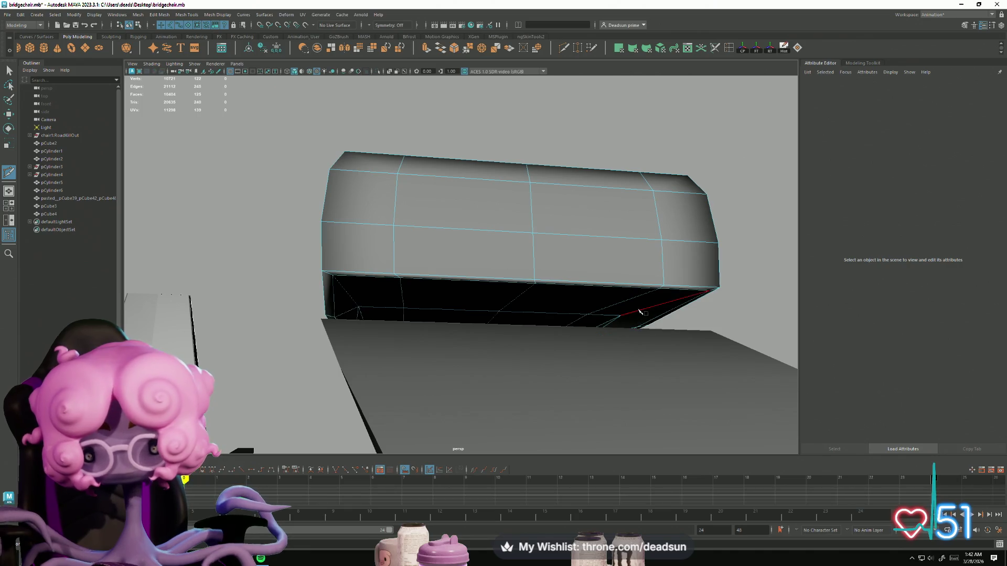
alt+drag(685, 329, 646, 331)
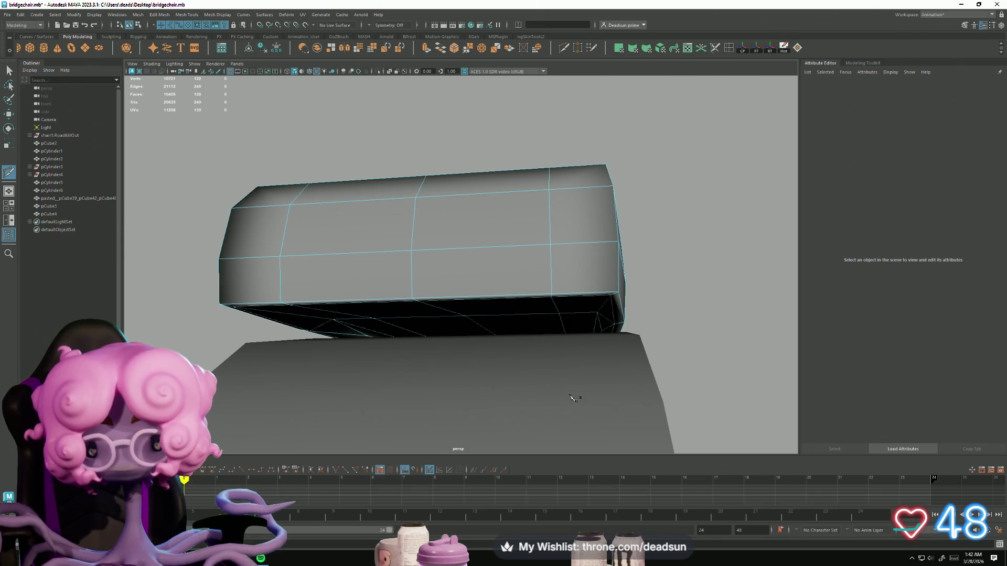
Reselect the whole armrest object and frame the view on it
click(8, 68)
scroll(423, 263, up, 5)
right_drag(337, 263, 321, 87)
click(321, 87)
click(349, 304)
scroll(349, 304, down, 5)
mouse_move(349, 304)
alt+mouse_down()
mouse_move(462, 267)
mouse_move(464, 313)
mouse_move(490, 157)
mouse_move(479, 162)
alt+mouse_up()
key(f)
mouse_move(443, 319)
alt+mouse_down()
mouse_move(446, 288)
mouse_move(461, 286)
mouse_move(432, 278)
alt+mouse_up()
Commit a new cut edge running along the armrest pad's upper edge
right_drag(256, 249, 254, 238)
mouse_move(253, 238)
alt+mouse_down()
mouse_move(328, 274)
mouse_move(395, 219)
mouse_move(482, 287)
mouse_move(465, 292)
mouse_move(477, 299)
mouse_move(465, 335)
mouse_move(603, 73)
alt+mouse_up()
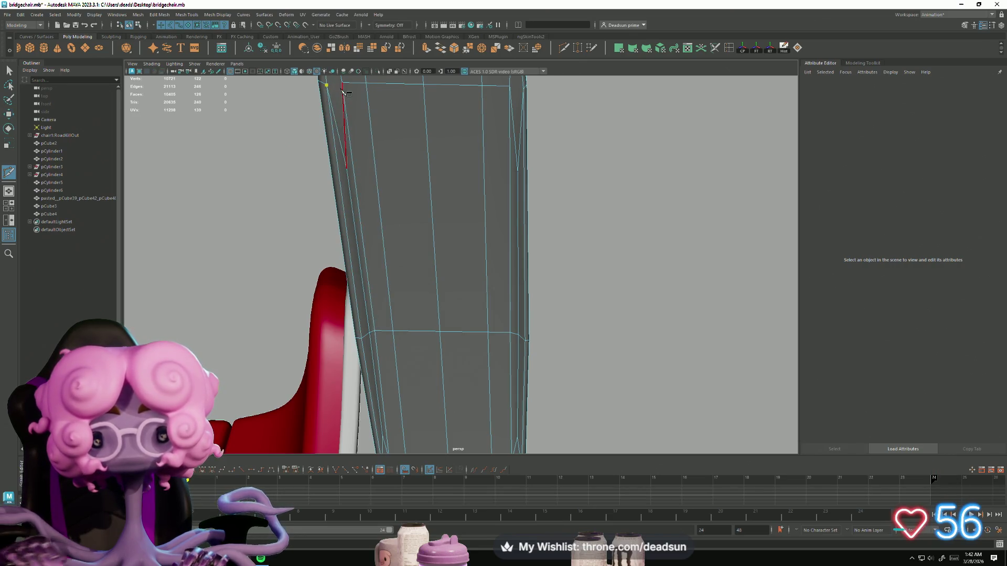
key(Return)
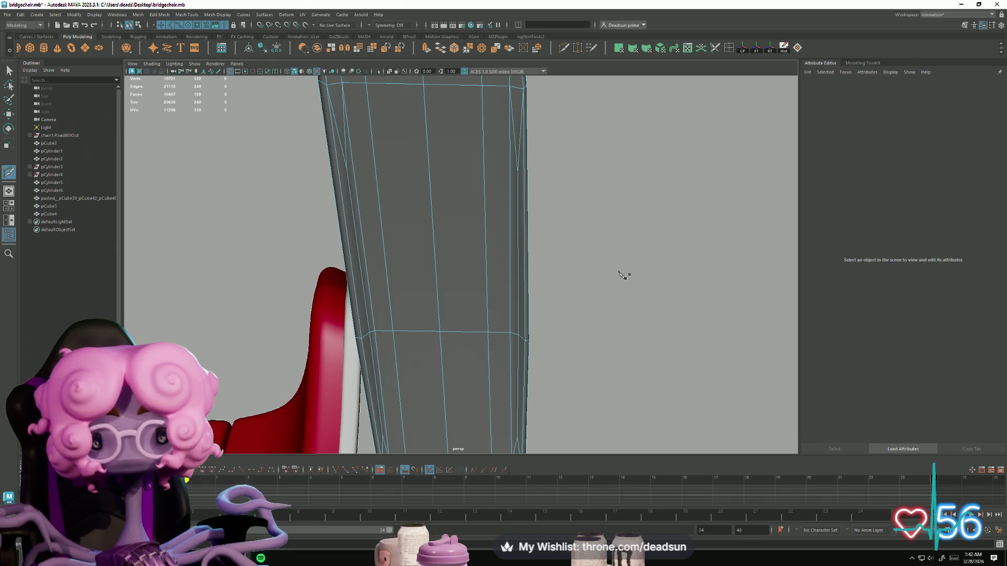
mouse_move(577, 250)
alt+mouse_down()
mouse_move(445, 247)
mouse_move(423, 254)
mouse_move(414, 283)
mouse_move(414, 274)
mouse_move(257, 185)
alt+mouse_up()
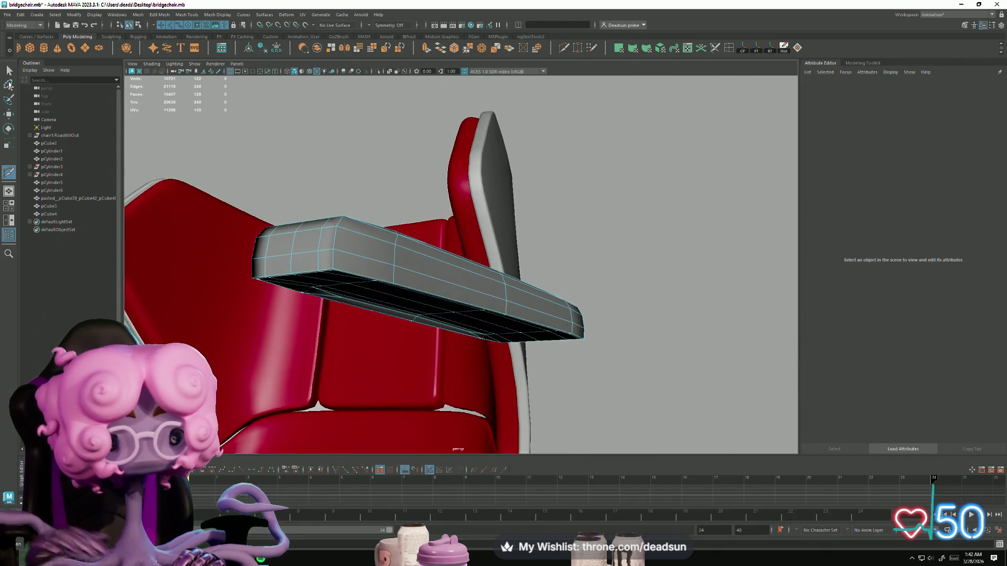
alt+drag(178, 219, 287, 279)
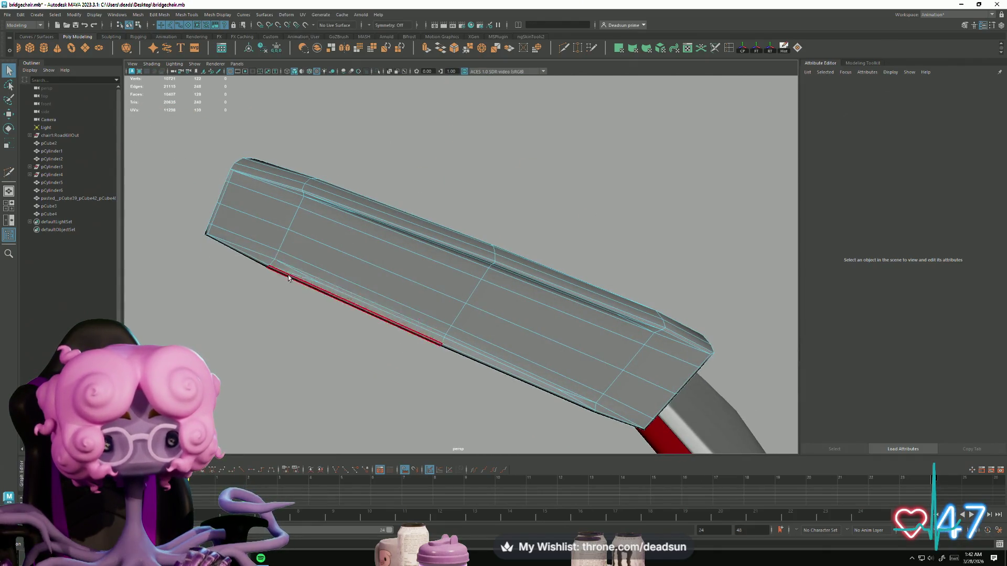
Select the face strips along the armrest bar's top, end and lower sides
click(286, 269)
shift+click(331, 227)
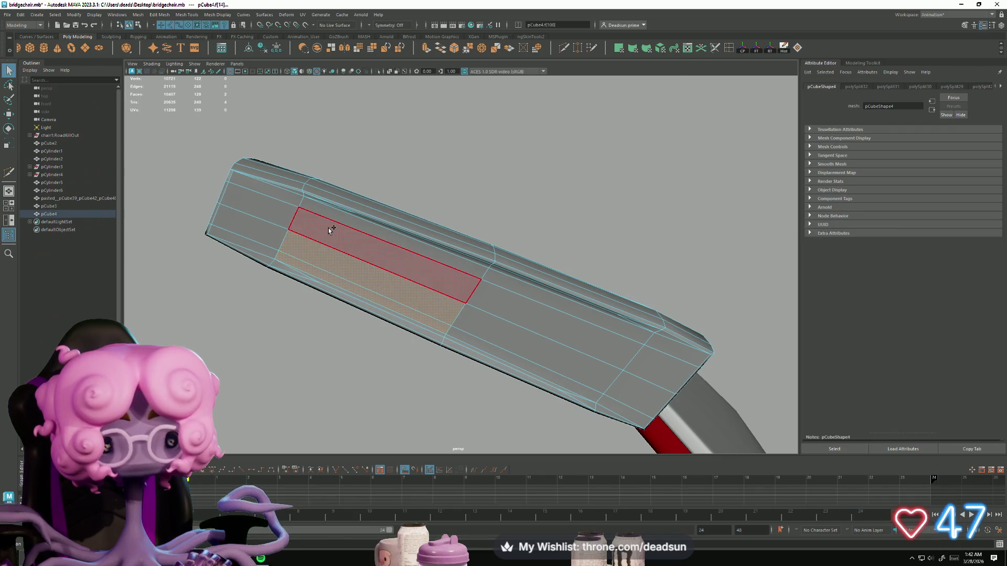
shift+click(309, 215)
shift+click(287, 202)
shift+click(272, 216)
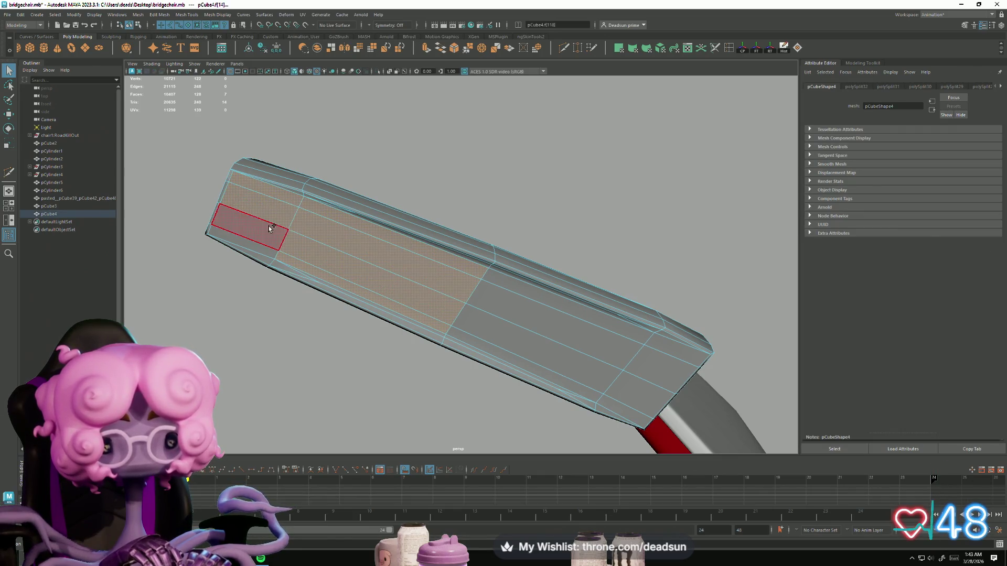
shift+click(256, 226)
shift+click(516, 278)
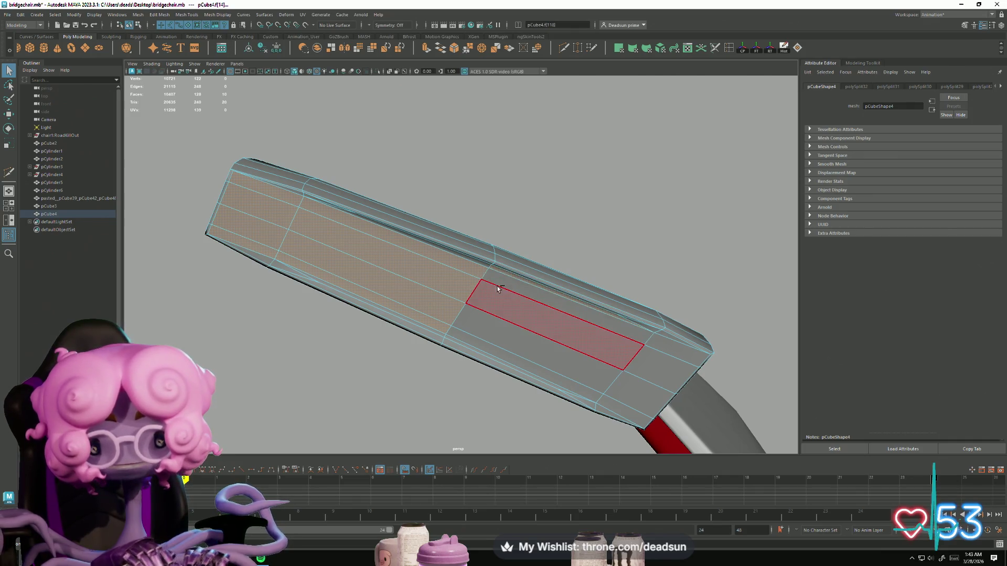
shift+click(497, 288)
shift+click(487, 265)
shift+click(491, 293)
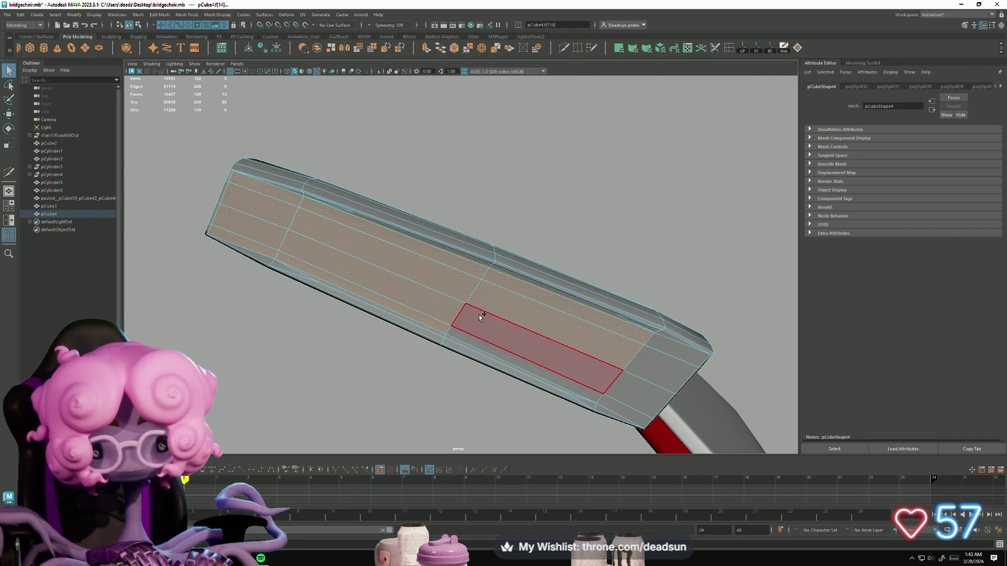
shift+click(480, 316)
shift+click(463, 337)
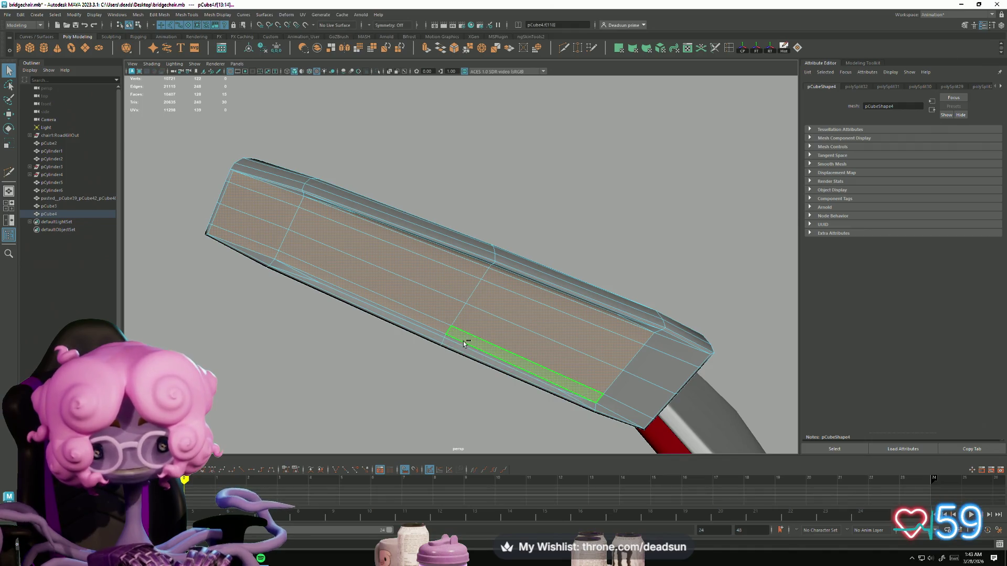
shift+click(463, 343)
shift+click(435, 333)
Add the end-cap and bottom strip faces, then push the selection downward
mouse_move(436, 333)
alt+mouse_down()
mouse_move(348, 321)
mouse_move(371, 366)
mouse_move(326, 281)
mouse_move(393, 295)
mouse_move(375, 278)
mouse_move(396, 314)
mouse_move(422, 298)
mouse_move(397, 255)
mouse_move(429, 288)
mouse_move(451, 353)
mouse_move(461, 400)
mouse_move(445, 397)
alt+mouse_up()
mouse_move(337, 249)
shift+mouse_down()
mouse_move(366, 234)
mouse_move(451, 342)
mouse_move(444, 428)
mouse_move(367, 435)
mouse_move(640, 265)
mouse_move(584, 288)
mouse_move(552, 330)
mouse_move(558, 313)
shift+mouse_up()
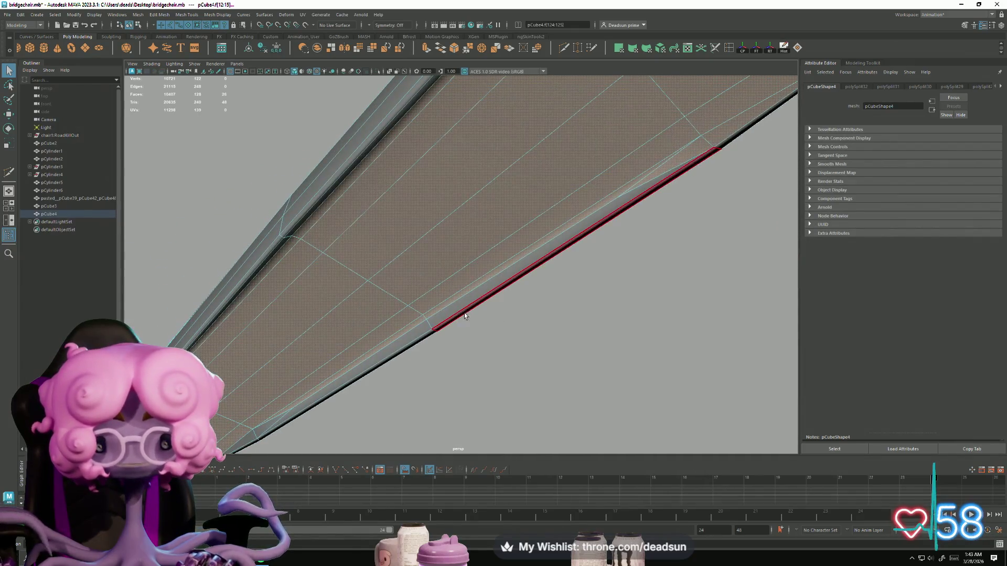
shift+drag(445, 314, 404, 337)
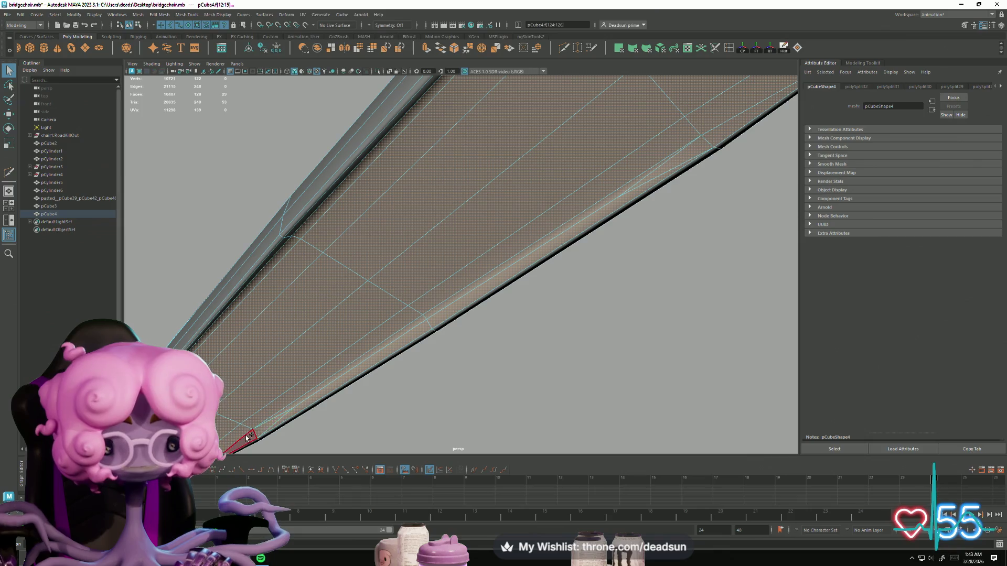
mouse_move(302, 428)
alt+mouse_down()
mouse_move(258, 432)
mouse_move(443, 428)
alt+mouse_up()
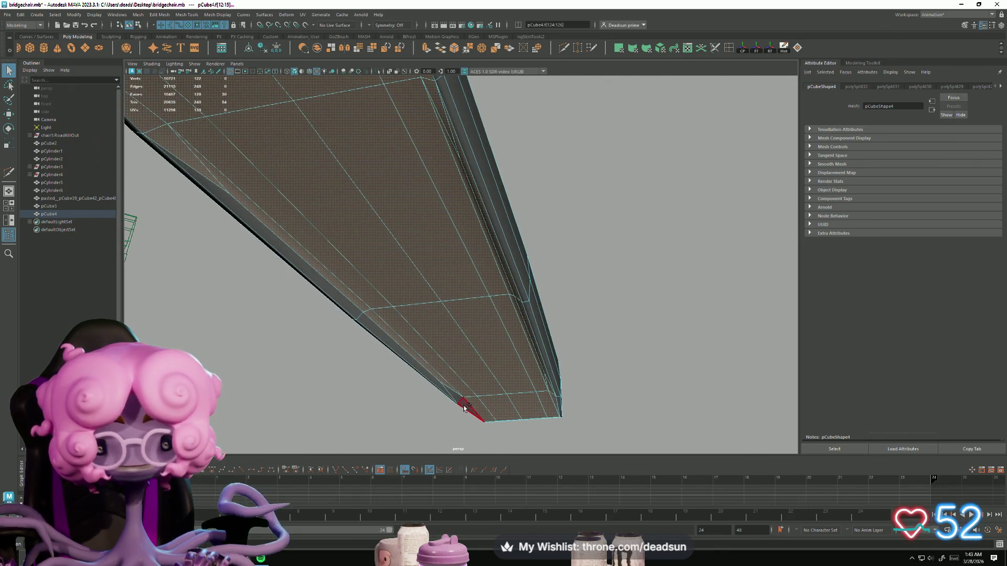
mouse_move(410, 360)
shift+mouse_down()
mouse_move(326, 281)
mouse_move(332, 337)
mouse_move(385, 385)
mouse_move(413, 347)
shift+mouse_up()
drag(489, 224, 478, 339)
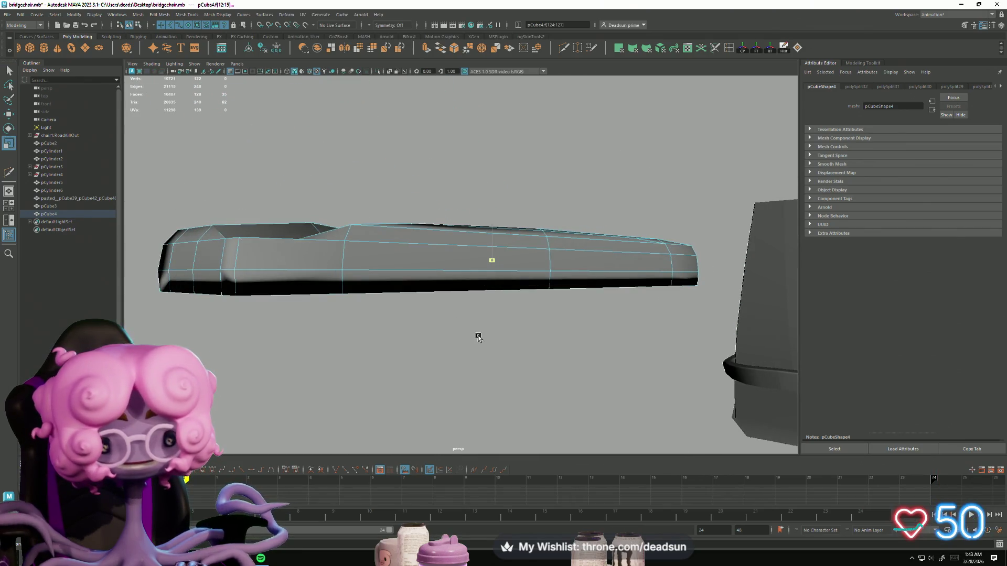
Drop the stray top faces from the selection and ready the Move tool (W)
alt+drag(303, 253, 298, 274)
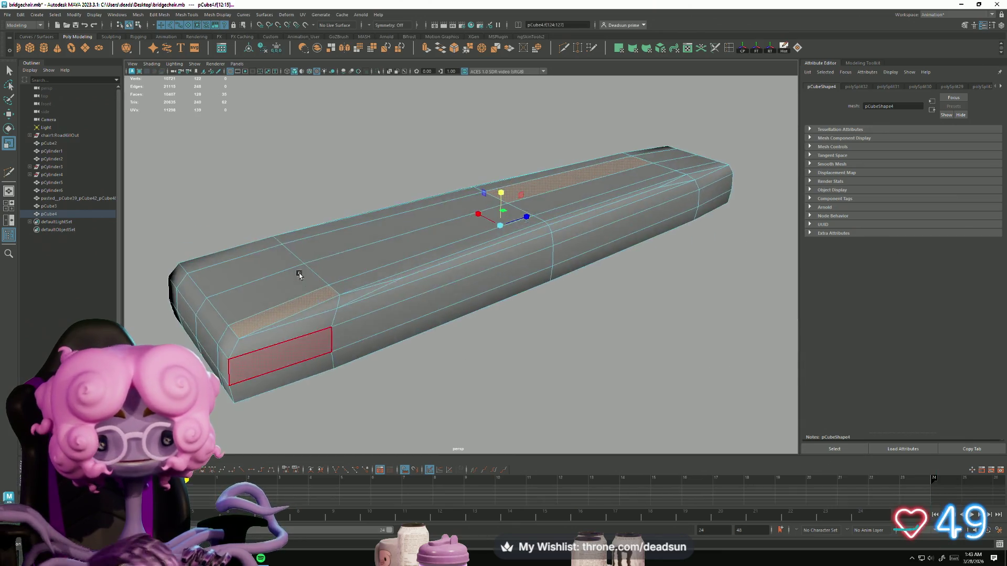
ctrl+click(314, 300)
ctrl+click(551, 187)
mouse_move(551, 187)
alt+mouse_down()
mouse_move(502, 261)
mouse_move(346, 333)
mouse_move(471, 295)
mouse_move(425, 300)
alt+mouse_up()
key(w)
scroll(425, 300, up, 3)
right_drag(443, 234, 445, 213)
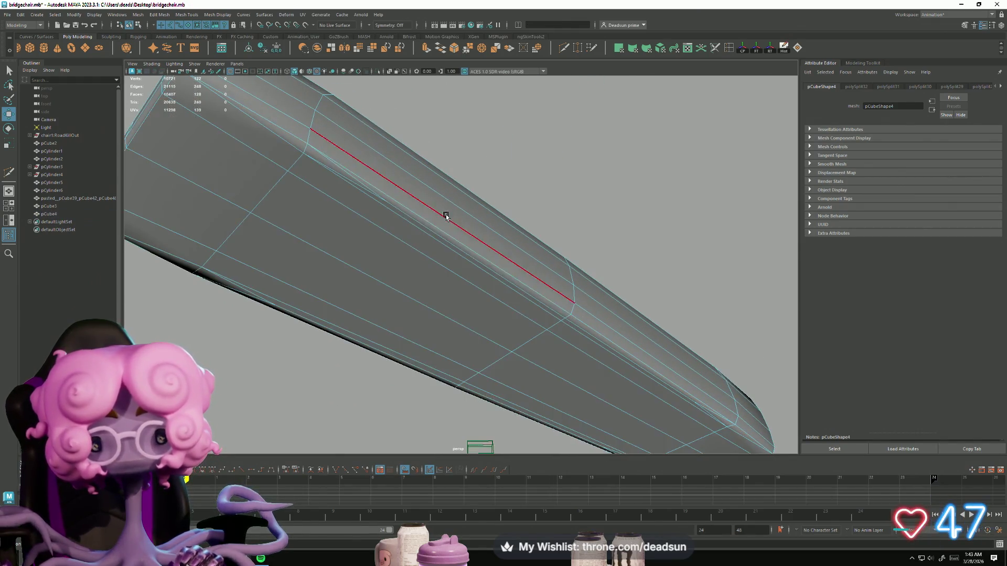
Delete the extra edge loops running along the bar's top and sides
click(443, 234)
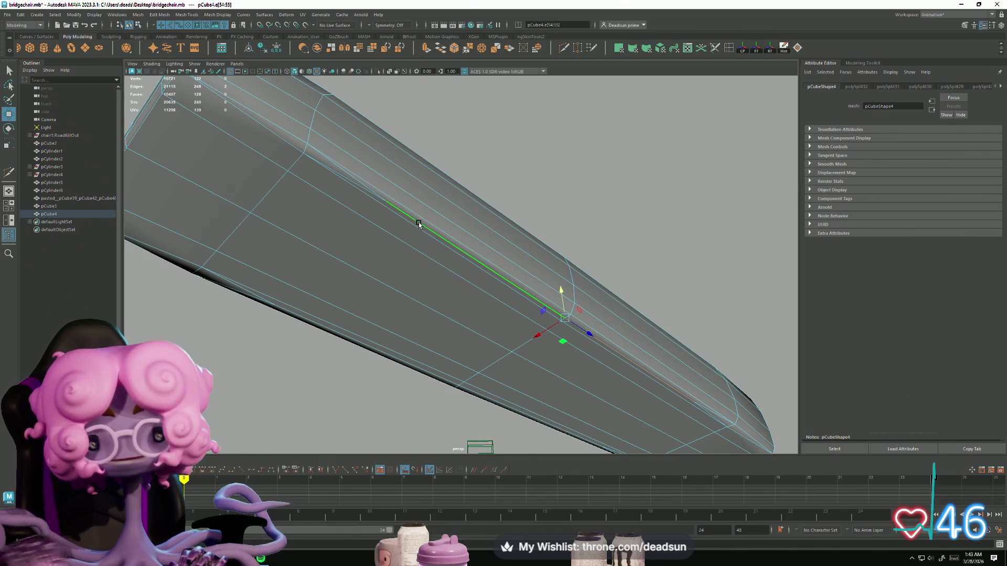
double_click(376, 192)
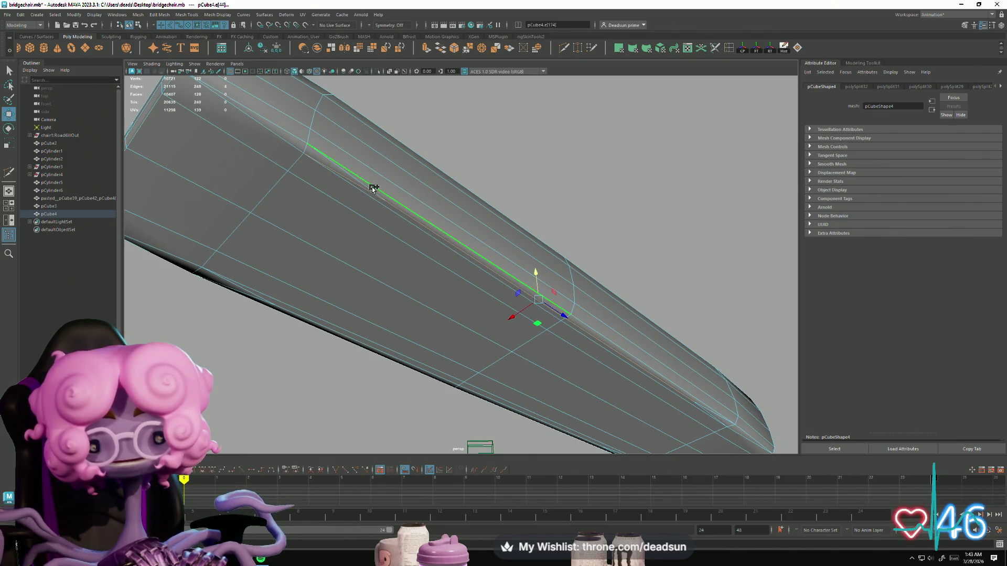
ctrl+click(370, 187)
shift+click(369, 186)
mouse_move(368, 187)
alt+mouse_down()
mouse_move(530, 227)
mouse_move(309, 311)
alt+mouse_up()
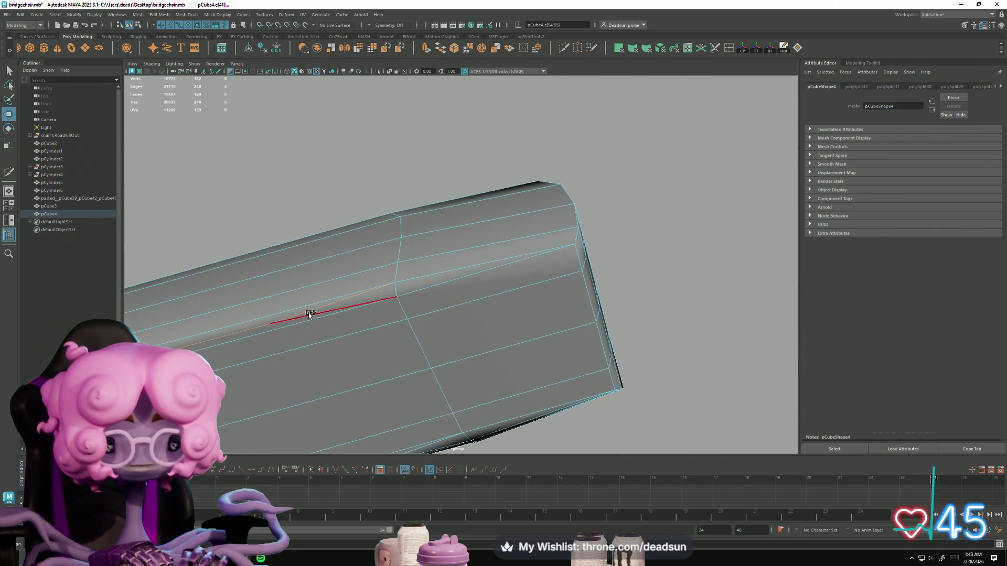
key(Delete)
mouse_move(389, 400)
alt+mouse_down()
mouse_move(434, 407)
mouse_move(382, 420)
mouse_move(445, 329)
mouse_move(446, 371)
mouse_move(467, 322)
alt+mouse_up()
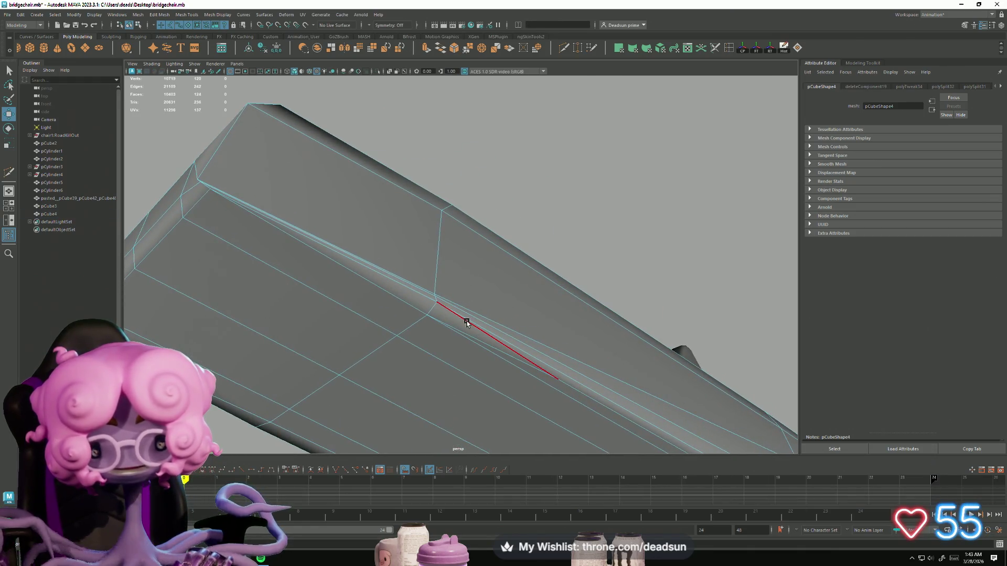
click(503, 355)
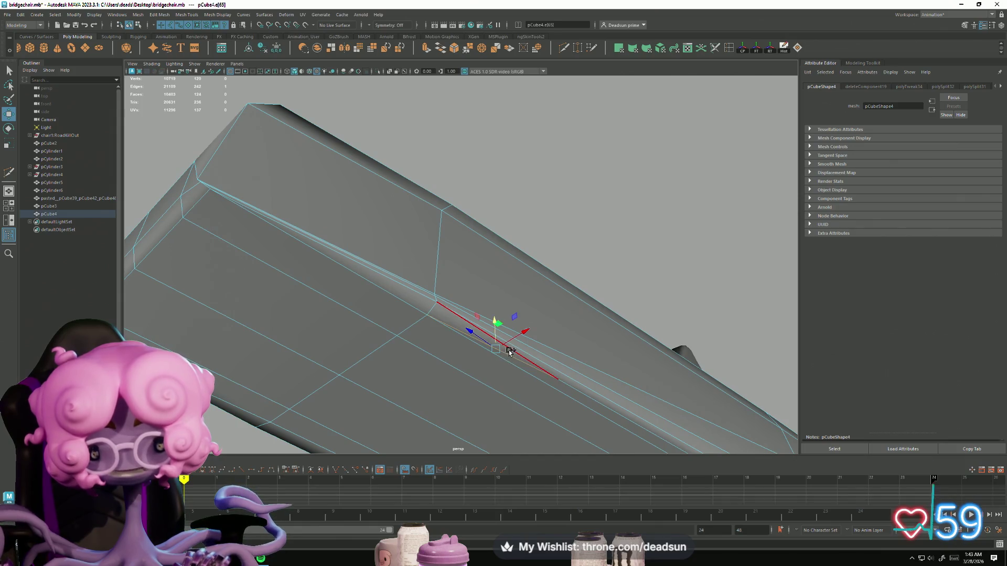
mouse_move(589, 404)
alt+mouse_down()
mouse_move(240, 270)
mouse_move(438, 337)
mouse_move(455, 295)
mouse_move(430, 294)
mouse_move(398, 271)
alt+mouse_up()
shift+click(443, 304)
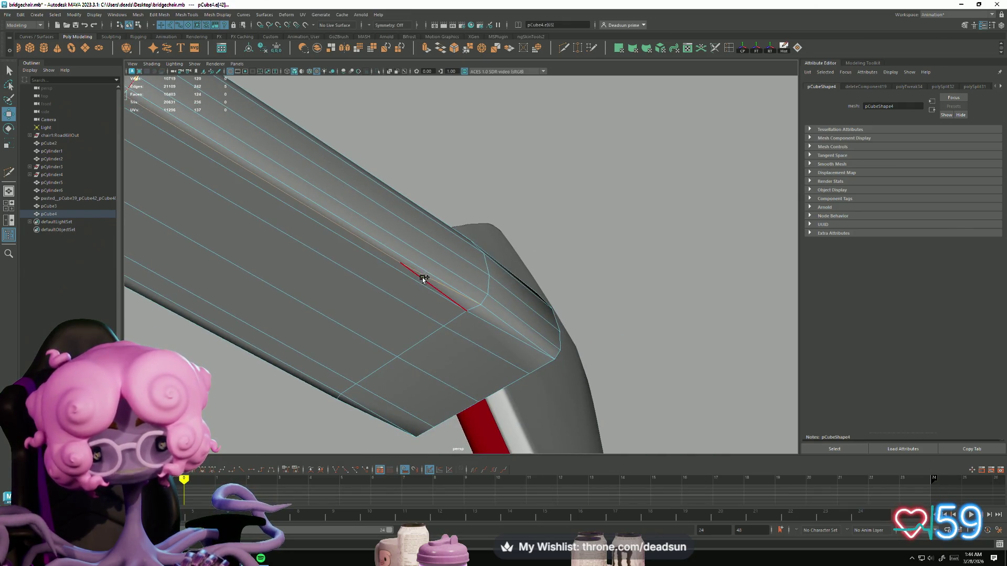
key(Delete)
Raise a corner vertex at the bar's end slightly upward
mouse_move(487, 374)
alt+mouse_down()
mouse_move(348, 346)
mouse_move(409, 315)
mouse_move(372, 323)
mouse_move(409, 346)
mouse_move(371, 308)
mouse_move(656, 383)
mouse_move(461, 290)
mouse_move(467, 272)
mouse_move(468, 309)
alt+mouse_up()
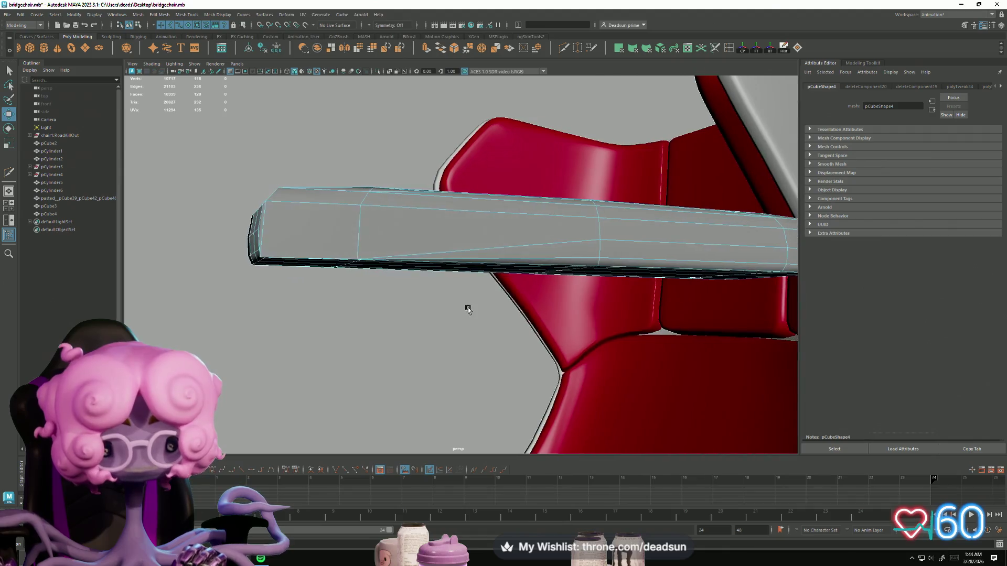
mouse_move(323, 226)
alt+mouse_down()
mouse_move(367, 293)
mouse_move(461, 377)
mouse_move(451, 341)
mouse_move(465, 378)
mouse_move(390, 276)
alt+mouse_up()
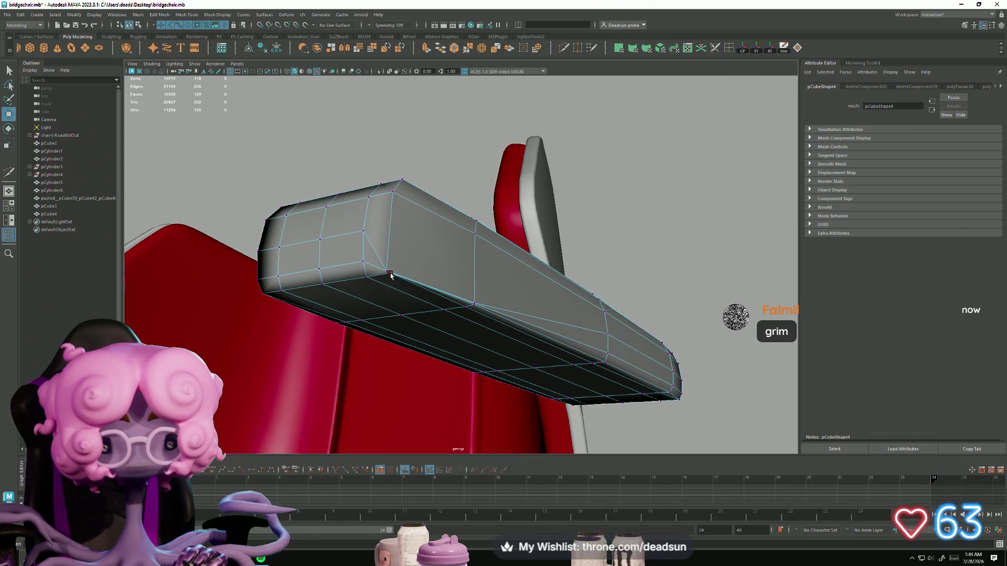
click(384, 271)
drag(388, 235, 399, 192)
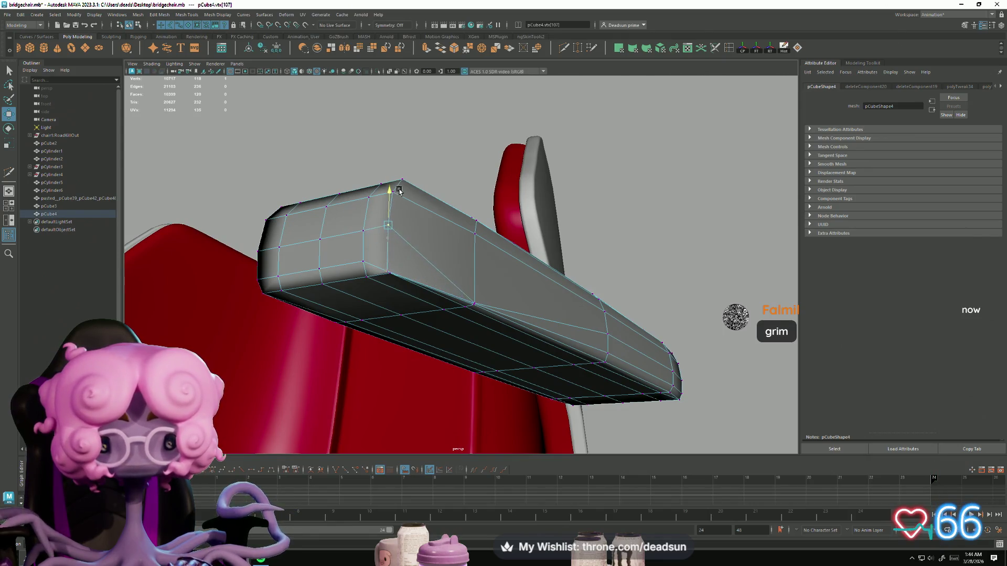
alt+drag(483, 341, 434, 357)
drag(395, 239, 404, 207)
Select and delete the edge loop along the bar's underside
right_drag(408, 249, 410, 221)
click(416, 250)
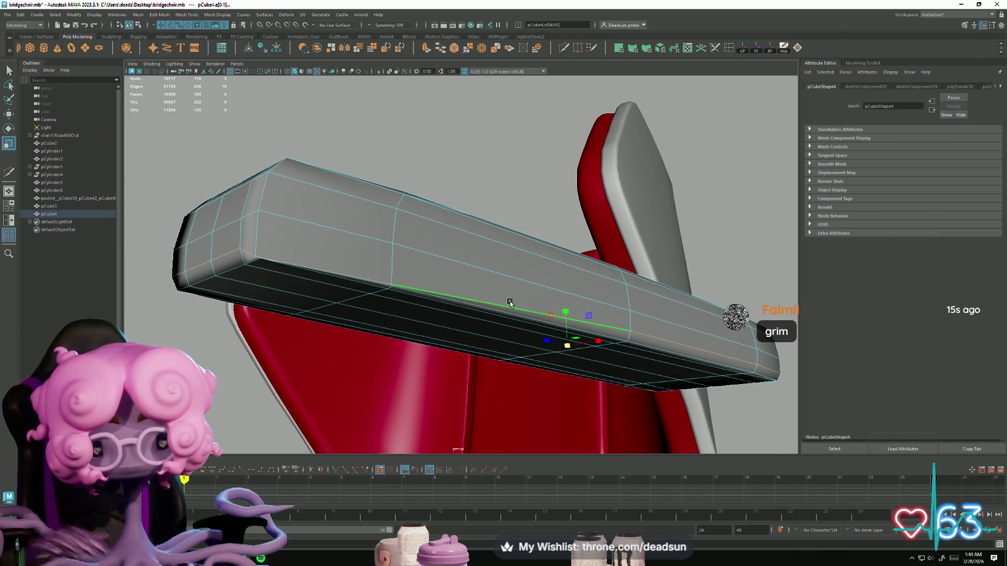
drag(565, 315, 536, 512)
mouse_move(462, 465)
alt+mouse_down()
mouse_move(355, 360)
mouse_move(367, 383)
mouse_move(356, 398)
alt+mouse_up()
mouse_move(356, 398)
alt+right_down()
mouse_move(472, 281)
mouse_move(450, 225)
alt+right_up()
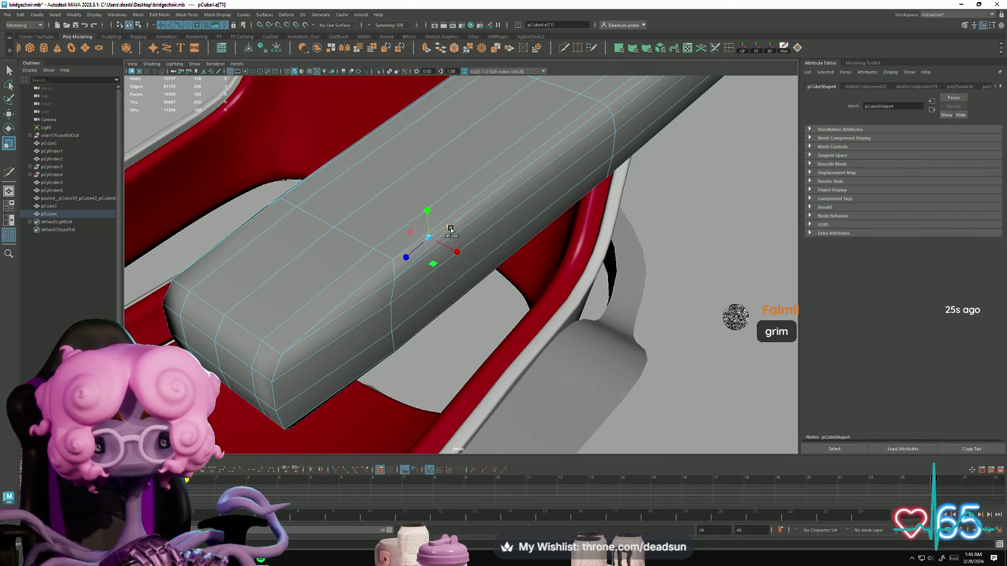
mouse_move(330, 265)
alt+mouse_down()
mouse_move(413, 263)
mouse_move(380, 345)
mouse_move(438, 353)
mouse_move(436, 341)
mouse_move(425, 345)
alt+mouse_up()
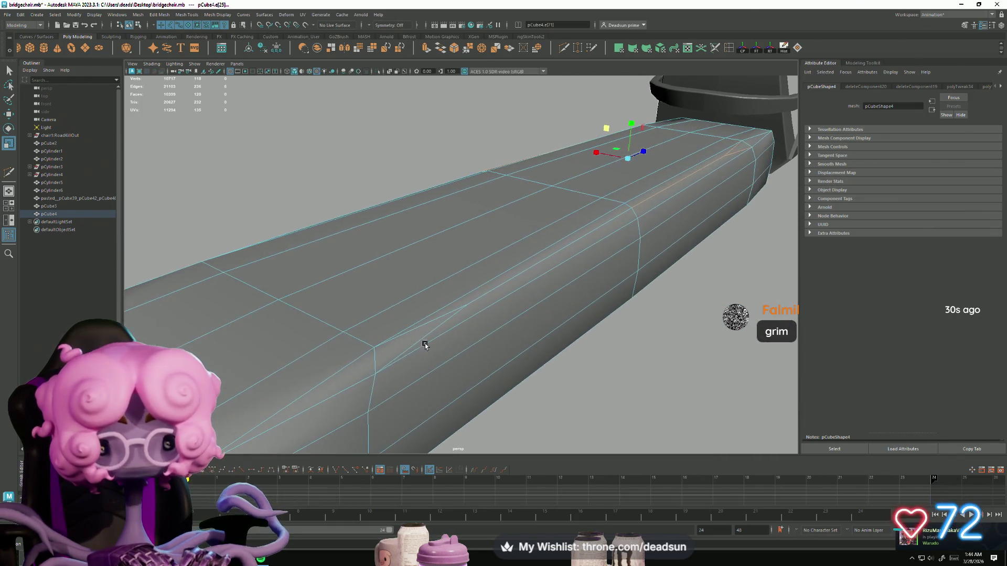
mouse_move(493, 295)
alt+mouse_down()
mouse_move(387, 328)
mouse_move(440, 346)
mouse_move(610, 307)
mouse_move(438, 332)
mouse_move(431, 347)
alt+mouse_up()
shift+click(572, 274)
key(Delete)
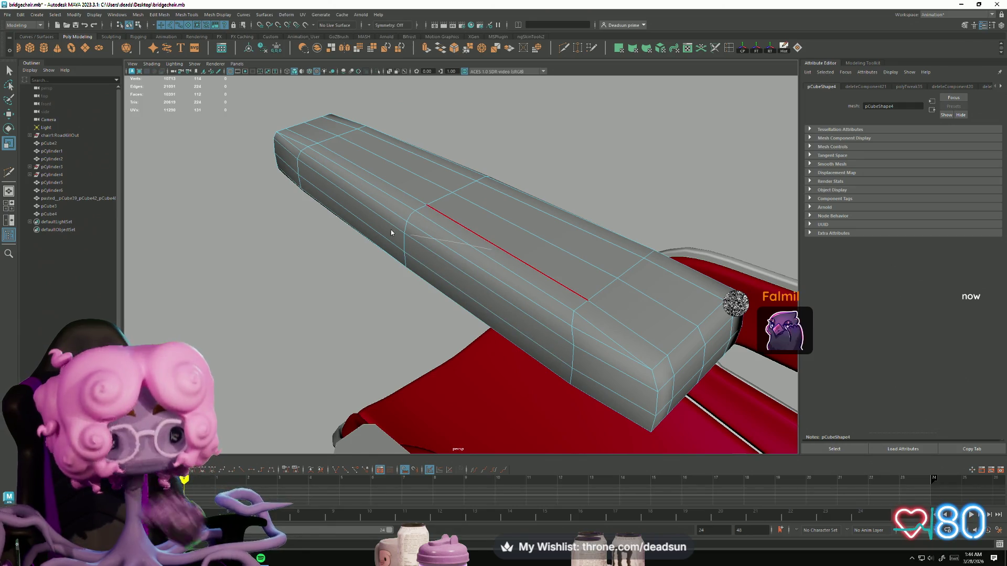
Select all the bar's vertices and delete the leftover redundant ones
mouse_move(504, 258)
mouse_down()
mouse_move(765, 435)
mouse_move(725, 441)
mouse_up()
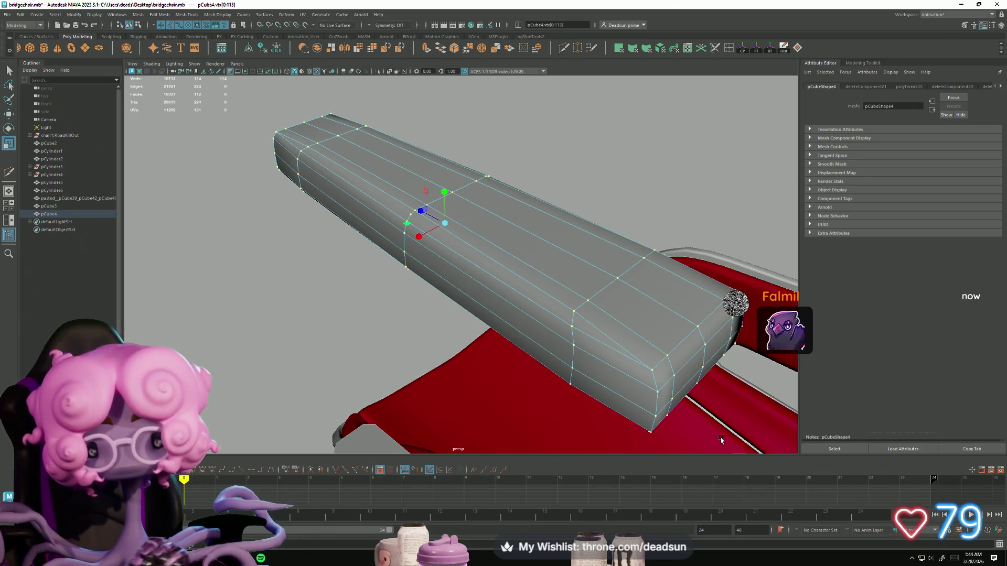
key(Delete)
mouse_move(587, 367)
alt+mouse_down()
mouse_move(344, 330)
mouse_move(448, 359)
mouse_move(350, 341)
mouse_move(314, 367)
mouse_move(402, 360)
mouse_move(391, 303)
mouse_move(342, 351)
mouse_move(440, 329)
mouse_move(427, 336)
mouse_move(416, 292)
mouse_move(341, 328)
mouse_move(308, 384)
mouse_move(404, 341)
alt+mouse_up()
scroll(495, 315, up, 5)
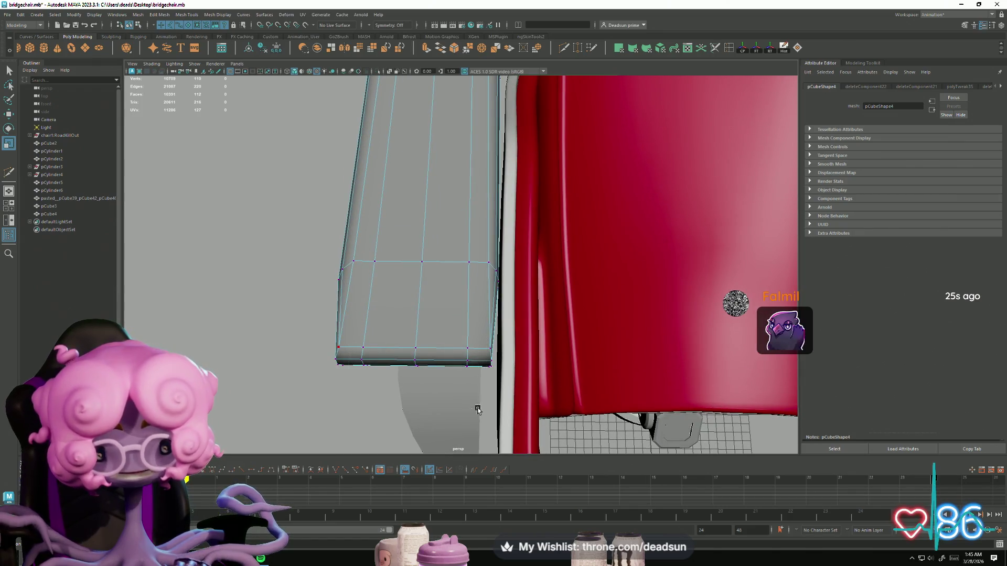
Marquee the bottom vertex rows at the bar's end and drag them down on Y
drag(478, 410, 478, 410)
key(w)
drag(413, 331, 414, 331)
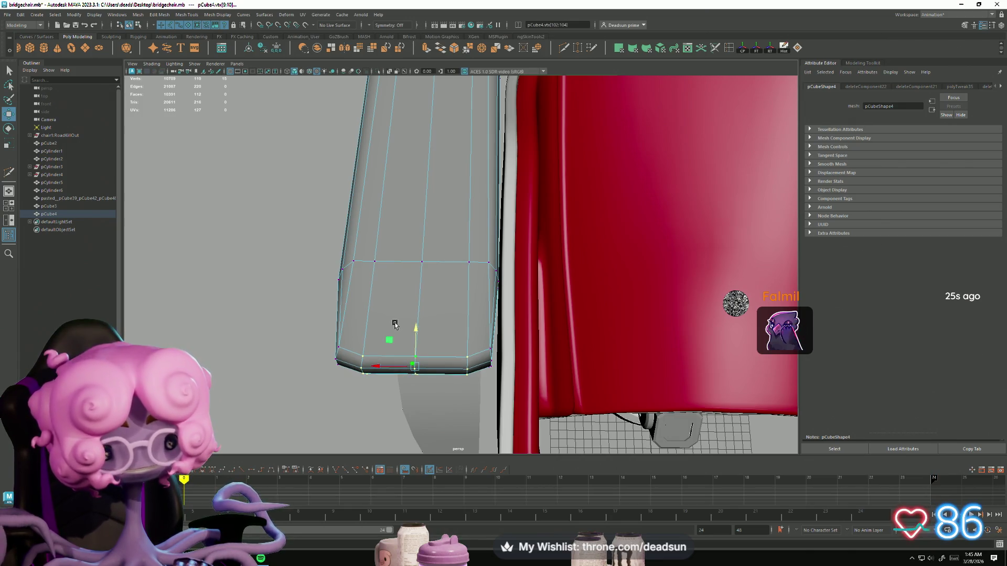
drag(418, 322, 418, 330)
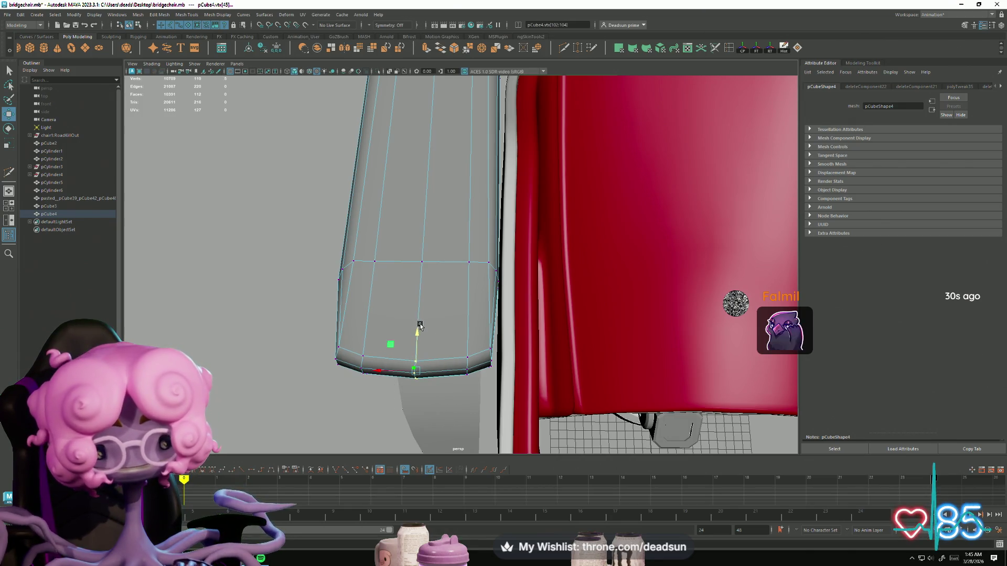
scroll(317, 281, down, 5)
Select the lengthwise edge loop along the armrest bar, ready for bevelling
mouse_move(317, 281)
alt+mouse_down()
mouse_move(416, 412)
mouse_move(456, 387)
alt+mouse_up()
key(f)
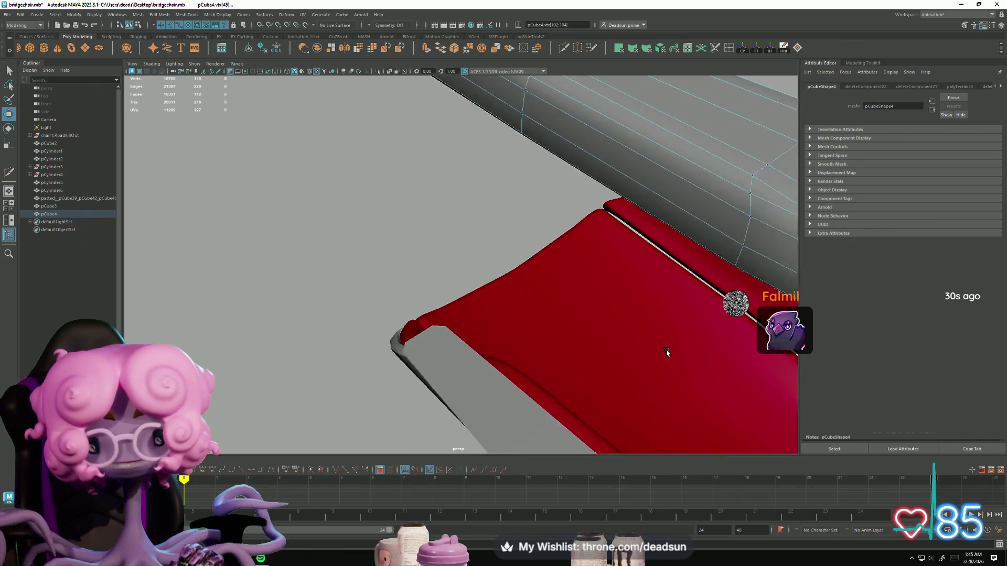
right_drag(532, 331, 527, 310)
double_click(516, 328)
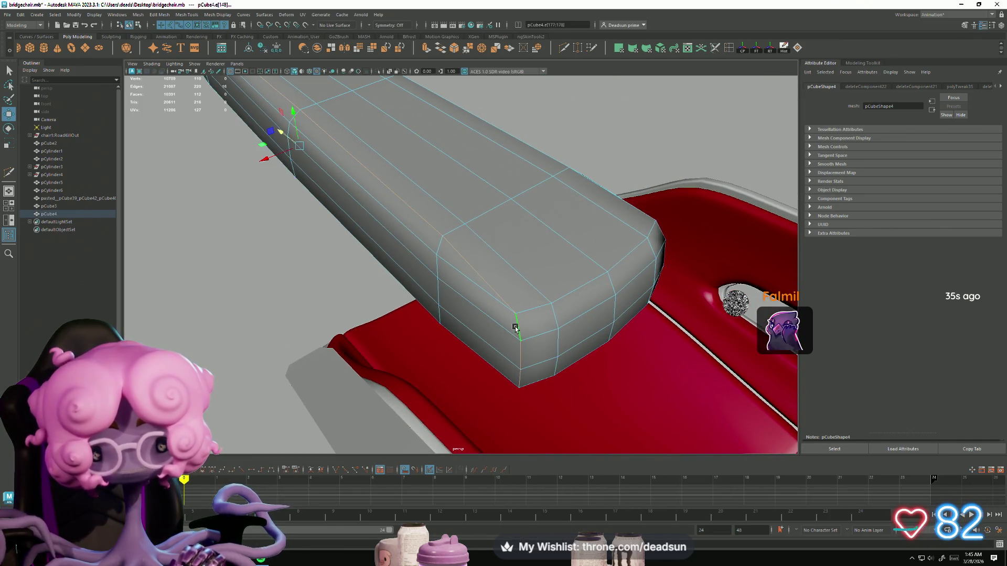
mouse_move(532, 350)
alt+mouse_down()
mouse_move(543, 395)
mouse_move(530, 386)
mouse_move(514, 396)
mouse_move(526, 393)
mouse_move(373, 388)
mouse_move(505, 378)
mouse_move(577, 357)
alt+mouse_up()
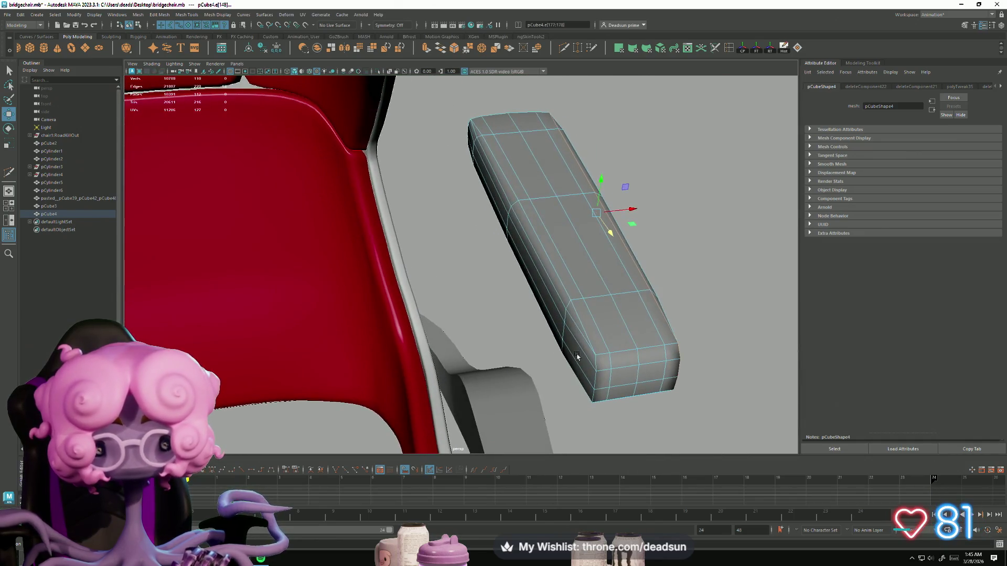
double_click(578, 333)
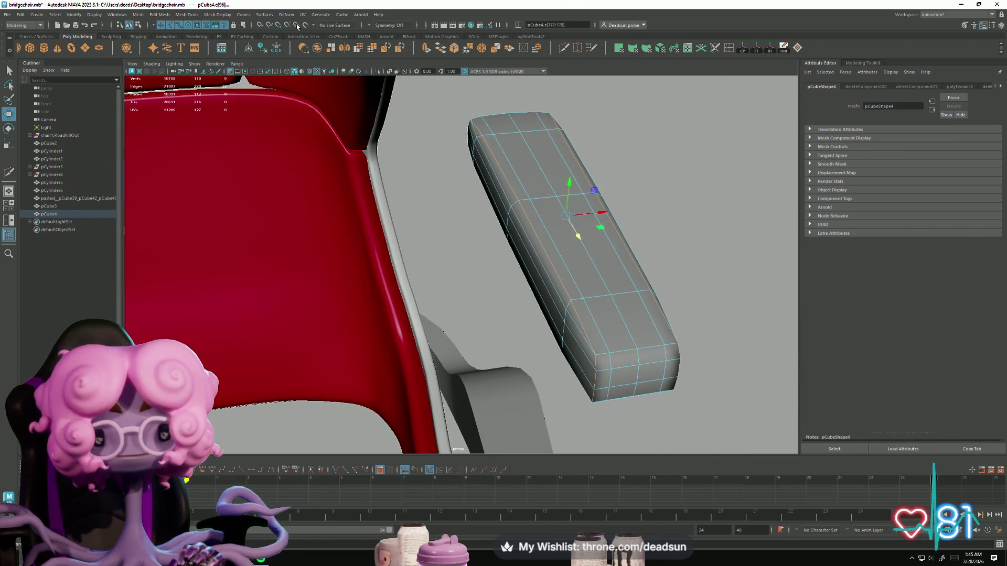
click(198, 13)
Bevel the selected lengthwise edge loop with Edit Mesh > Bevel
mouse_move(212, 15)
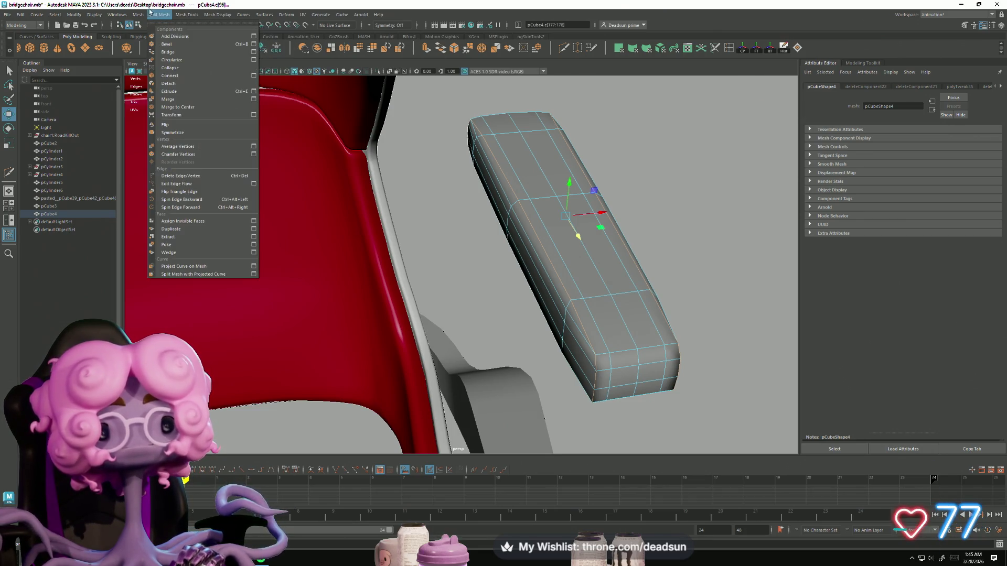
mouse_move(139, 15)
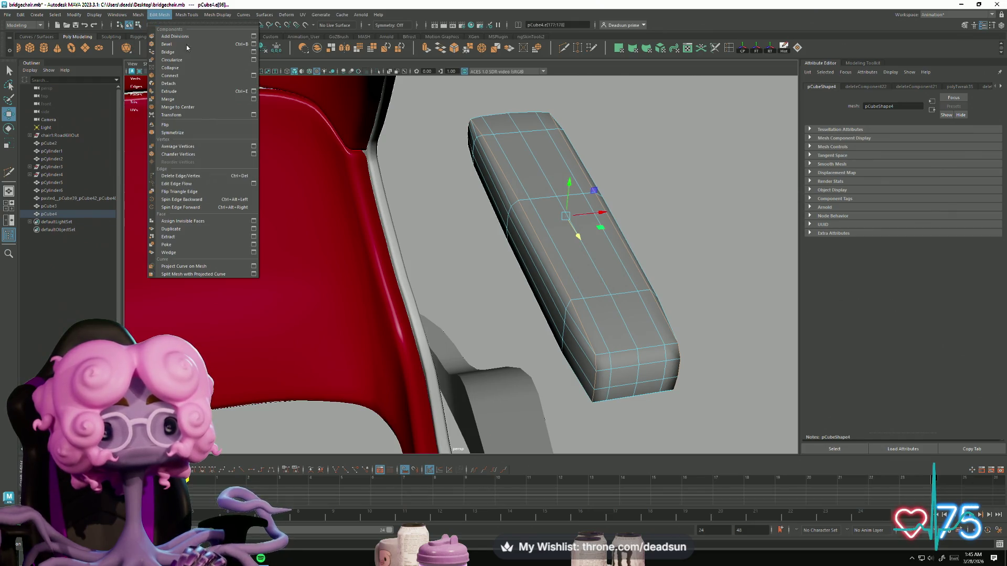
click(253, 45)
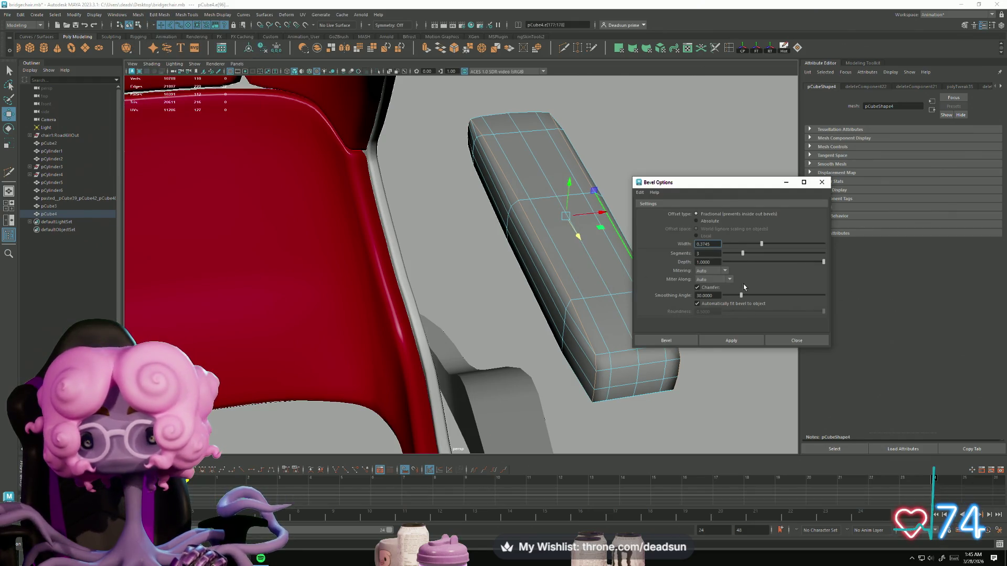
click(734, 338)
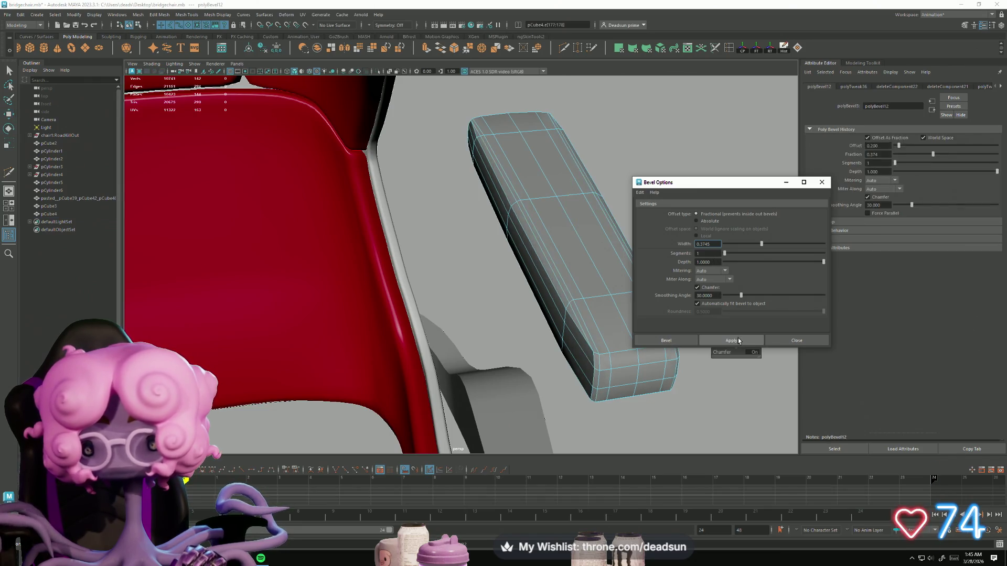
alt+drag(637, 354, 494, 371)
alt+right_drag(360, 348, 373, 376)
Select an extra edge loop on the armrest pad and delete it
right_drag(346, 320, 346, 294)
double_click(356, 322)
alt+drag(354, 324, 449, 338)
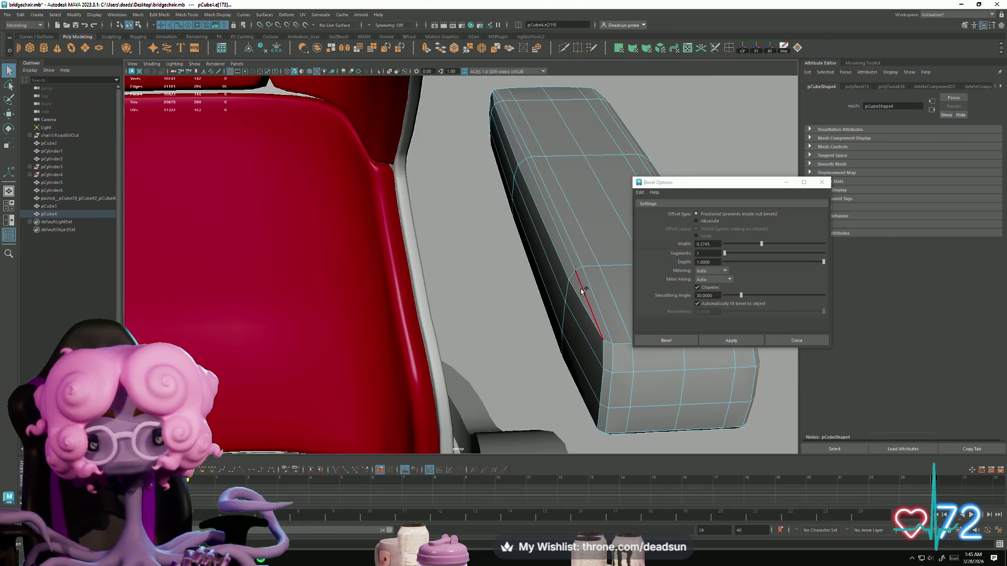
mouse_move(560, 368)
alt+mouse_down()
mouse_move(341, 356)
mouse_move(348, 341)
mouse_move(434, 395)
mouse_move(539, 389)
alt+mouse_up()
drag(596, 434, 598, 433)
mouse_move(598, 433)
alt+mouse_down()
mouse_move(425, 409)
mouse_move(412, 383)
alt+mouse_up()
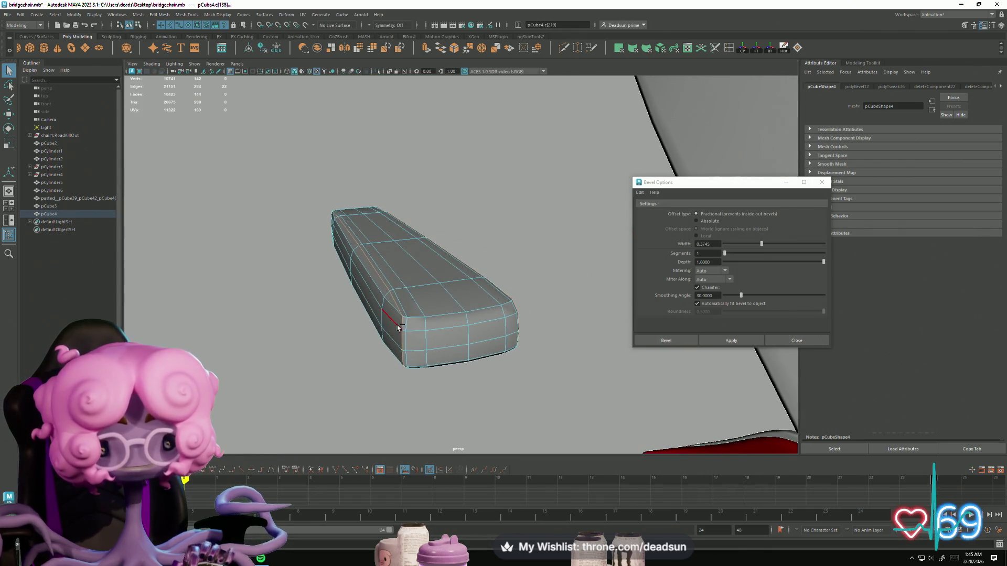
mouse_move(459, 402)
alt+mouse_down()
mouse_move(418, 373)
mouse_move(439, 387)
alt+mouse_up()
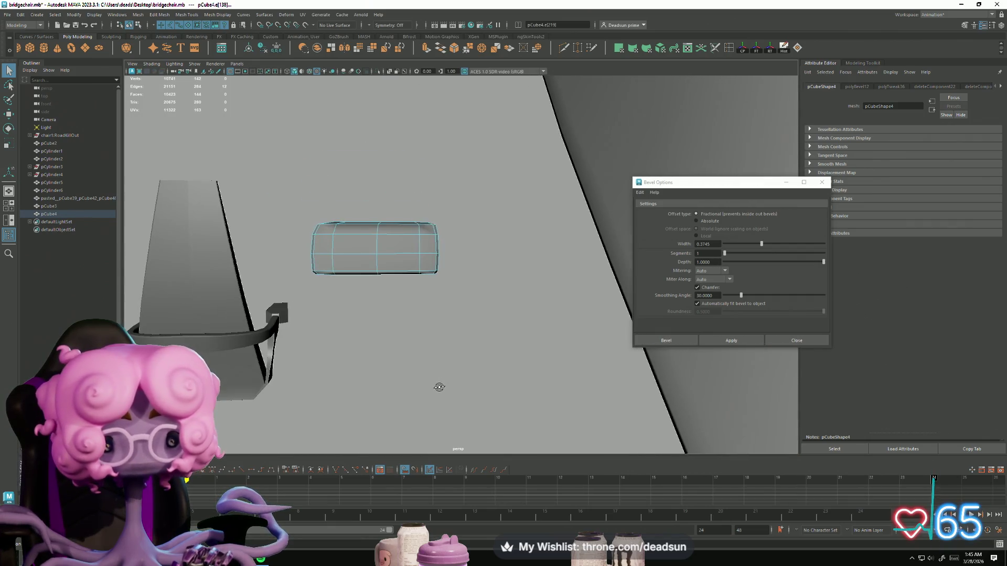
mouse_move(517, 411)
alt+mouse_down()
mouse_move(404, 381)
mouse_move(456, 427)
mouse_move(442, 420)
mouse_move(493, 318)
alt+mouse_up()
key(Delete)
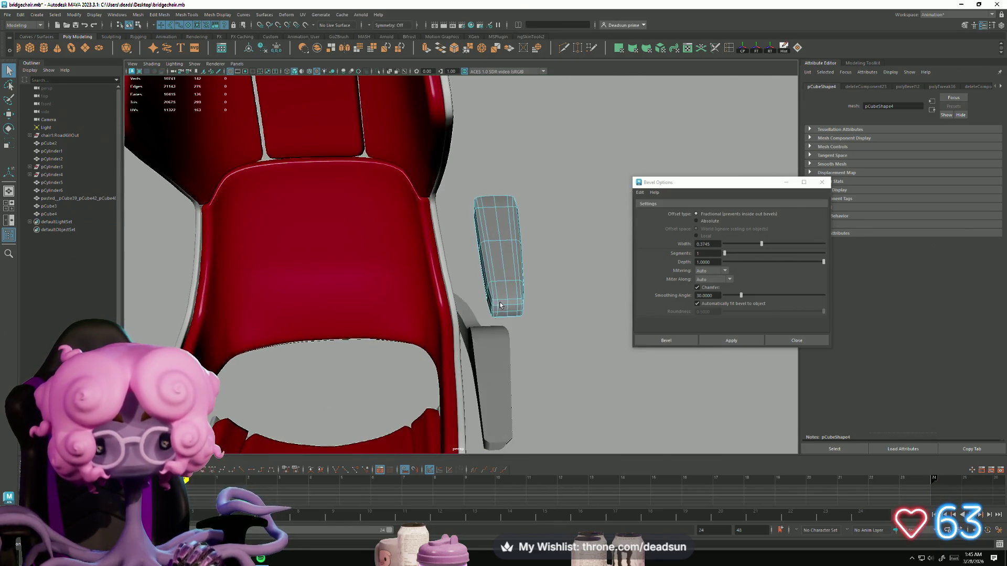
Delete the remaining extra edges and return to object mode (F8)
drag(559, 322, 559, 322)
key(Delete)
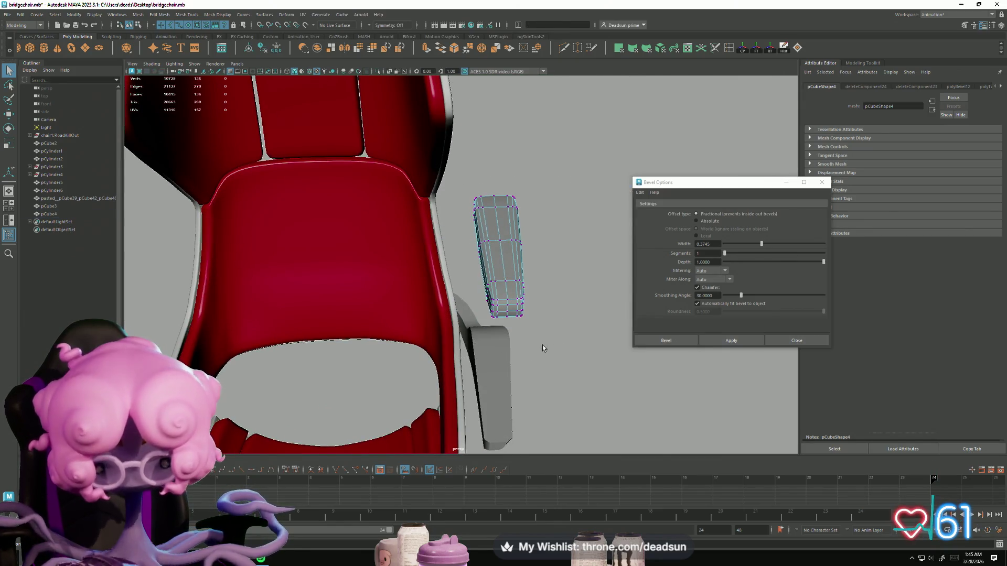
key(F8)
mouse_move(572, 180)
alt+mouse_down()
mouse_move(522, 307)
mouse_move(530, 262)
mouse_move(508, 288)
mouse_move(439, 290)
mouse_move(438, 335)
mouse_move(434, 328)
mouse_move(464, 339)
alt+mouse_up()
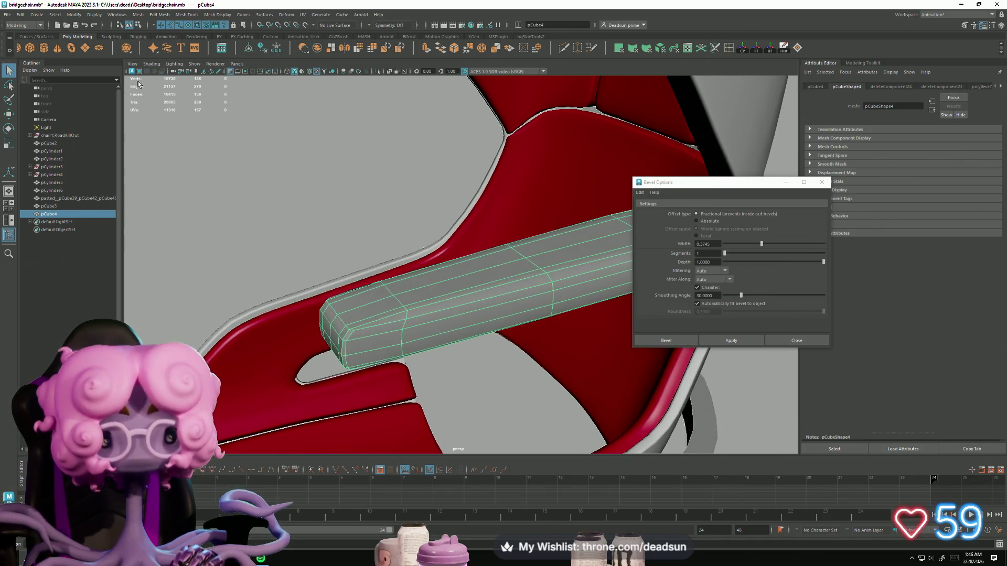
Select the pad's top-edge vertices and apply Edit Mesh > Average Vertices
click(160, 15)
mouse_move(314, 155)
alt+mouse_down()
mouse_move(340, 220)
mouse_move(398, 258)
mouse_move(311, 243)
alt+mouse_up()
key(F9)
drag(225, 175, 587, 234)
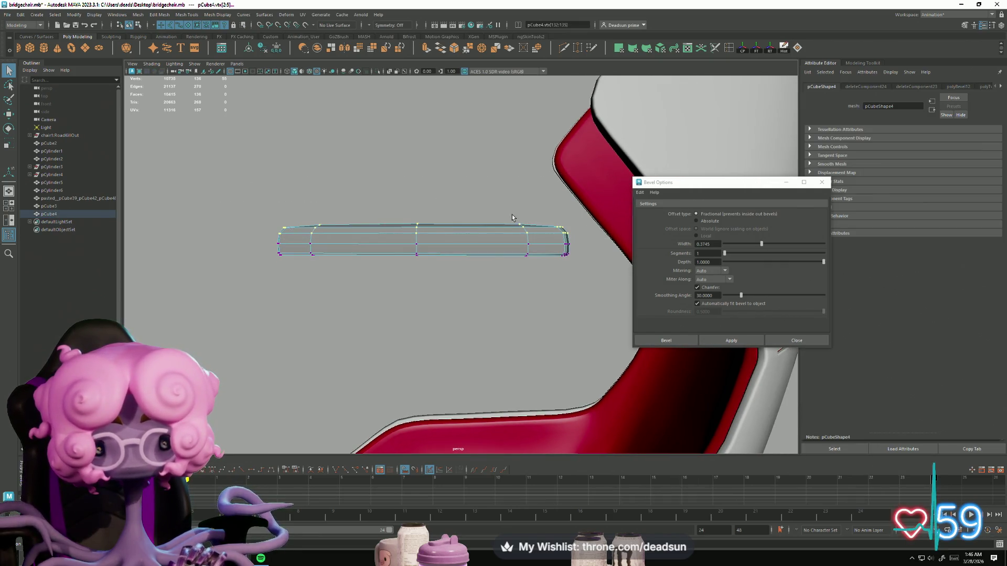
click(186, 15)
mouse_move(171, 17)
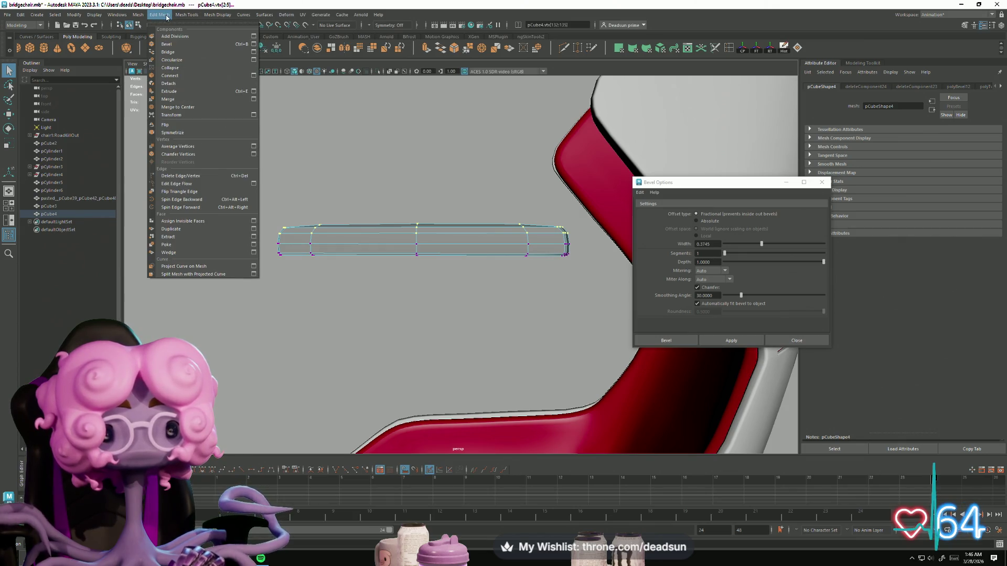
mouse_move(216, 15)
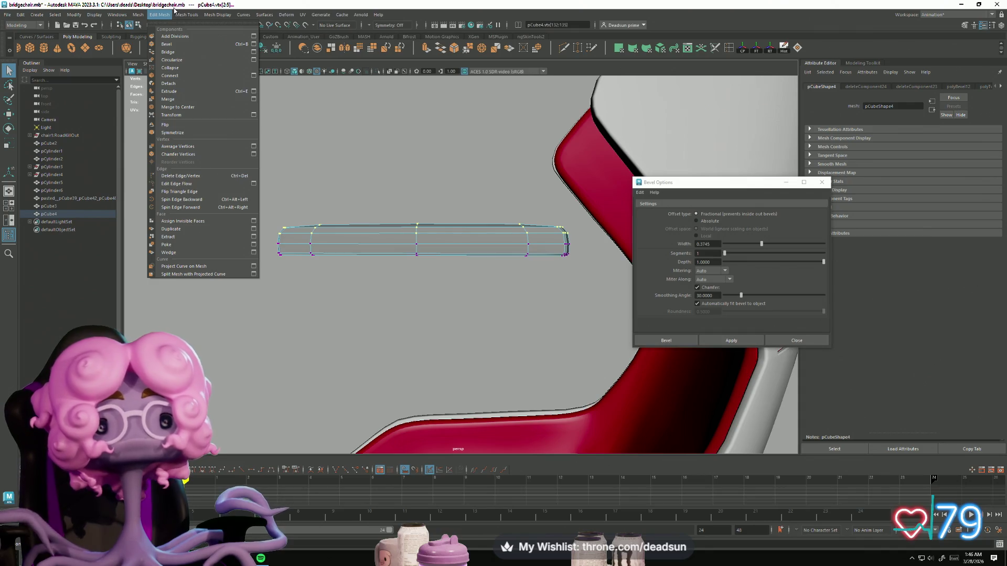
click(176, 147)
mouse_move(307, 244)
alt+mouse_down()
mouse_move(360, 292)
mouse_move(418, 258)
alt+mouse_up()
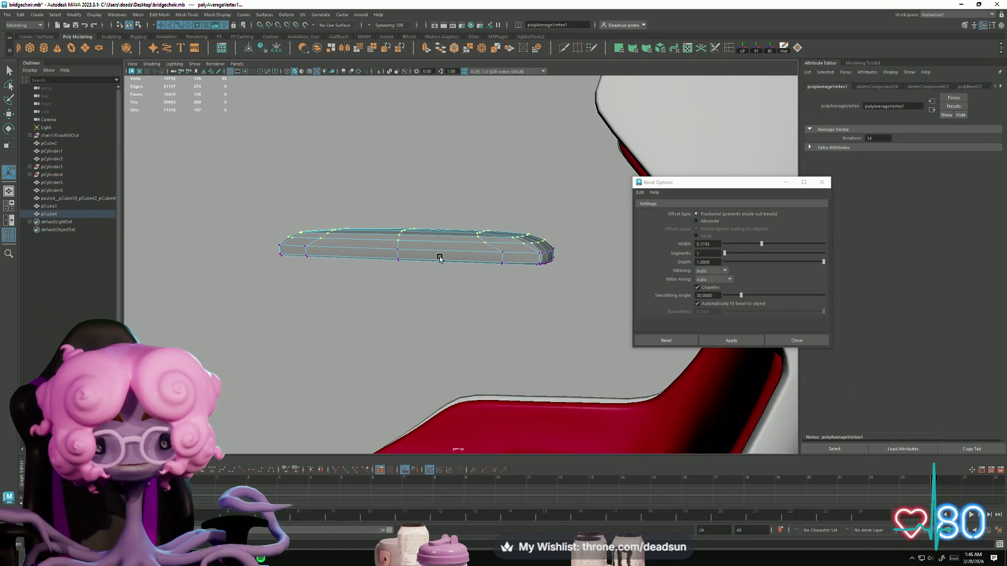
Select the edge loop at the armrest pad's end
key(F10)
double_click(495, 246)
mouse_move(477, 261)
alt+mouse_down()
mouse_move(364, 270)
mouse_move(385, 274)
mouse_move(377, 222)
mouse_move(373, 313)
alt+mouse_up()
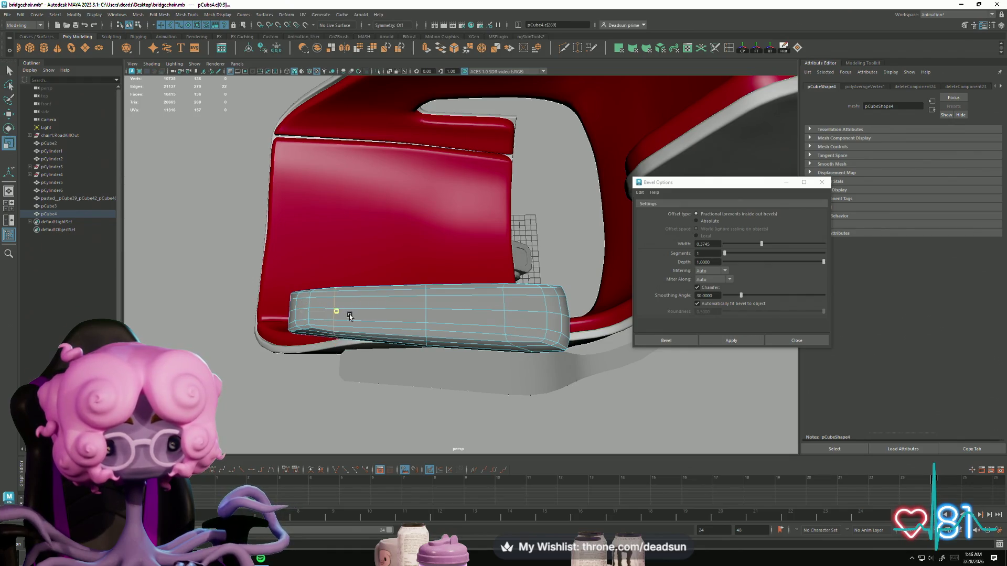
Reselect the whole armrest pad and orbit to a low side view of it
mouse_move(498, 318)
alt+mouse_down()
mouse_move(548, 236)
mouse_move(493, 309)
mouse_move(479, 375)
mouse_move(448, 353)
mouse_move(512, 278)
mouse_move(539, 312)
mouse_move(416, 315)
mouse_move(427, 304)
alt+mouse_up()
key(F8)
key(w)
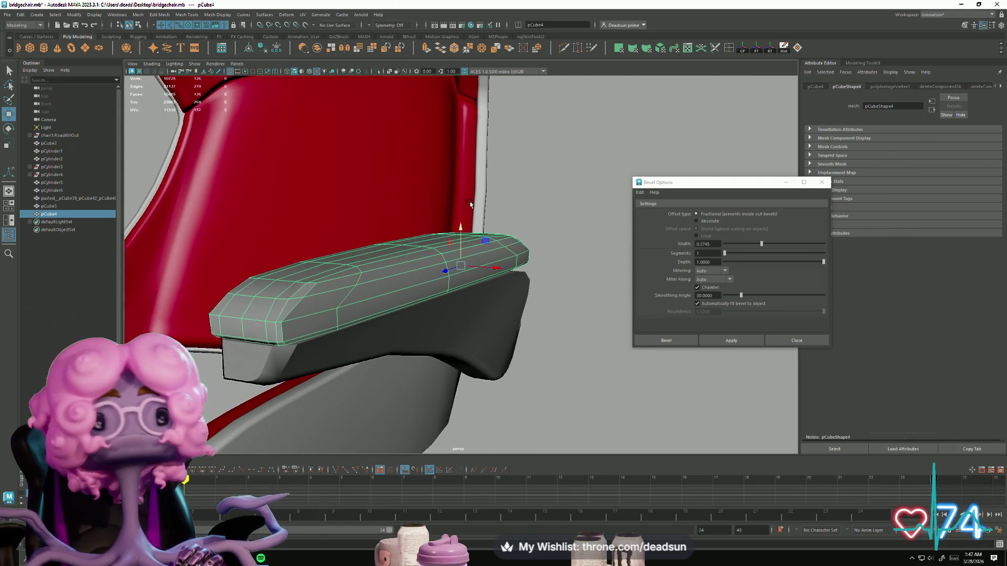
mouse_move(461, 228)
alt+mouse_down()
mouse_move(428, 240)
mouse_move(449, 286)
mouse_move(456, 236)
mouse_move(440, 225)
mouse_move(477, 247)
mouse_move(439, 284)
mouse_move(310, 284)
mouse_move(306, 300)
mouse_move(351, 362)
mouse_move(419, 308)
mouse_move(461, 313)
mouse_move(492, 335)
mouse_move(495, 292)
mouse_move(438, 359)
alt+mouse_up()
Select the pad's end edges and drag the bevel width to chamfer its tip
right_drag(404, 326, 403, 313)
click(408, 310)
mouse_move(408, 314)
alt+mouse_down()
mouse_move(411, 342)
mouse_move(497, 294)
mouse_move(468, 294)
alt+mouse_up()
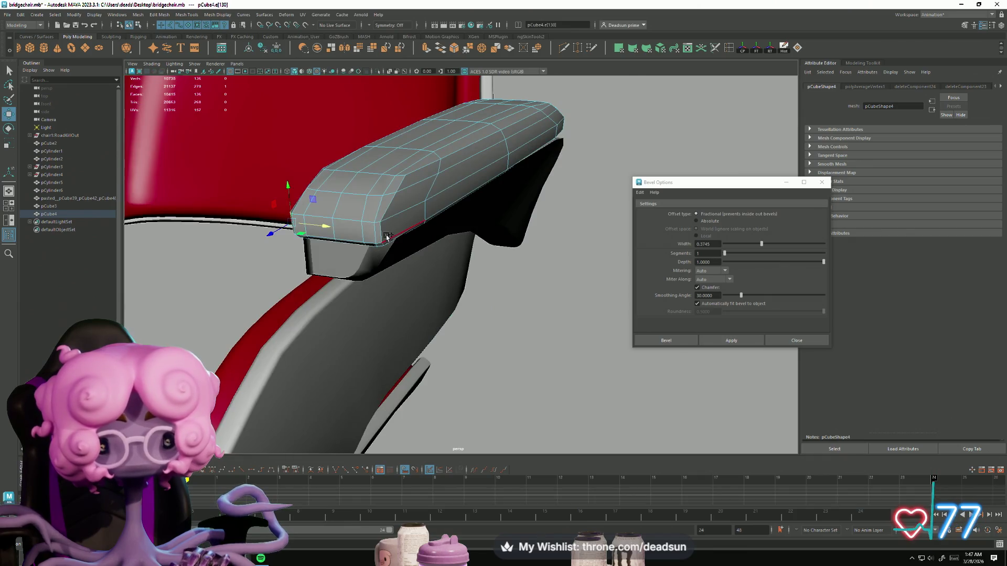
mouse_move(384, 247)
alt+mouse_down()
mouse_move(369, 162)
mouse_move(325, 218)
mouse_move(348, 193)
mouse_move(481, 273)
mouse_move(391, 188)
alt+mouse_up()
shift+click(375, 149)
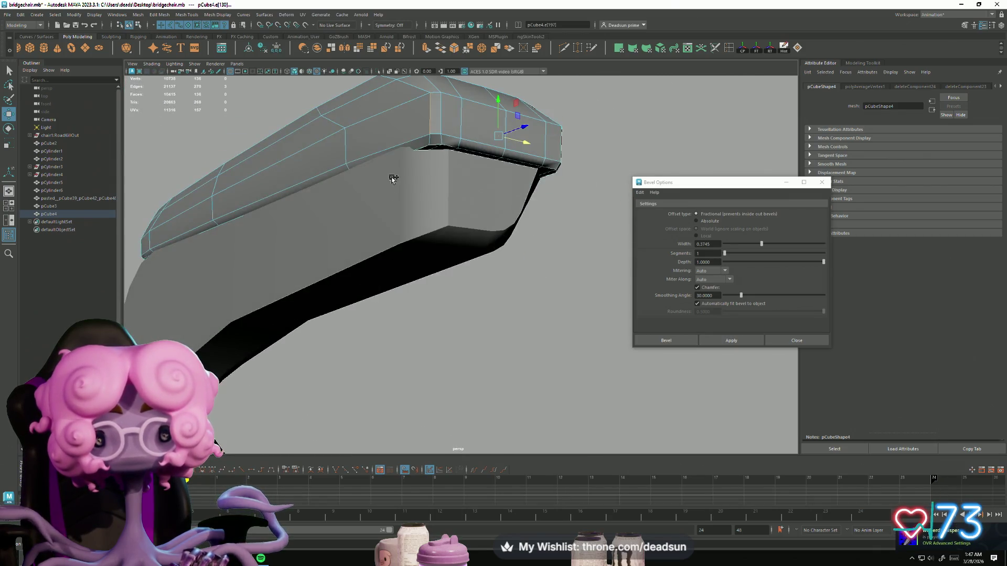
mouse_move(493, 140)
alt+mouse_down()
mouse_move(503, 214)
mouse_move(453, 187)
alt+mouse_up()
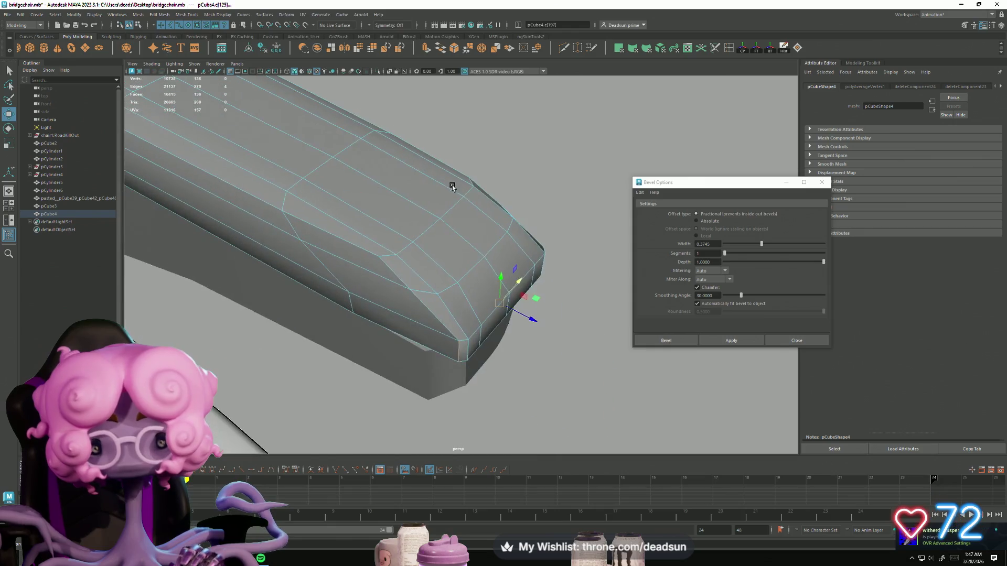
mouse_move(539, 320)
mouse_down()
mouse_move(508, 304)
mouse_move(470, 306)
mouse_move(442, 276)
mouse_move(162, 227)
mouse_move(438, 177)
mouse_up()
mouse_move(439, 177)
right_down()
mouse_move(485, 149)
mouse_move(477, 161)
right_up()
Delete the rounded armrest pad pCube4 and add a new plain polygon box
click(477, 162)
mouse_move(477, 161)
alt+mouse_down()
mouse_move(317, 251)
mouse_move(342, 265)
alt+mouse_up()
key(Delete)
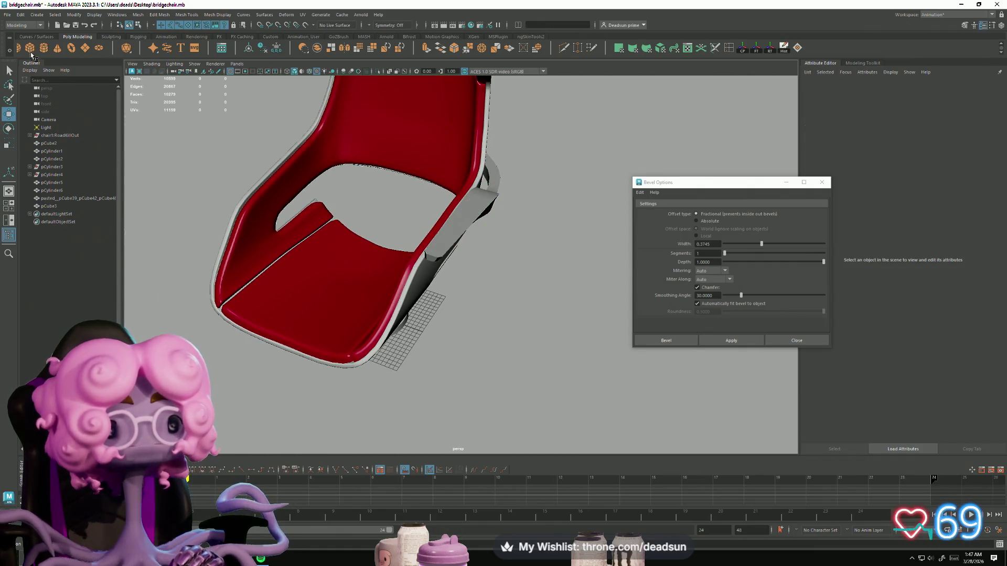
key(ctrl+z)
mouse_move(346, 299)
alt+mouse_down()
mouse_move(314, 262)
mouse_move(369, 358)
alt+mouse_up()
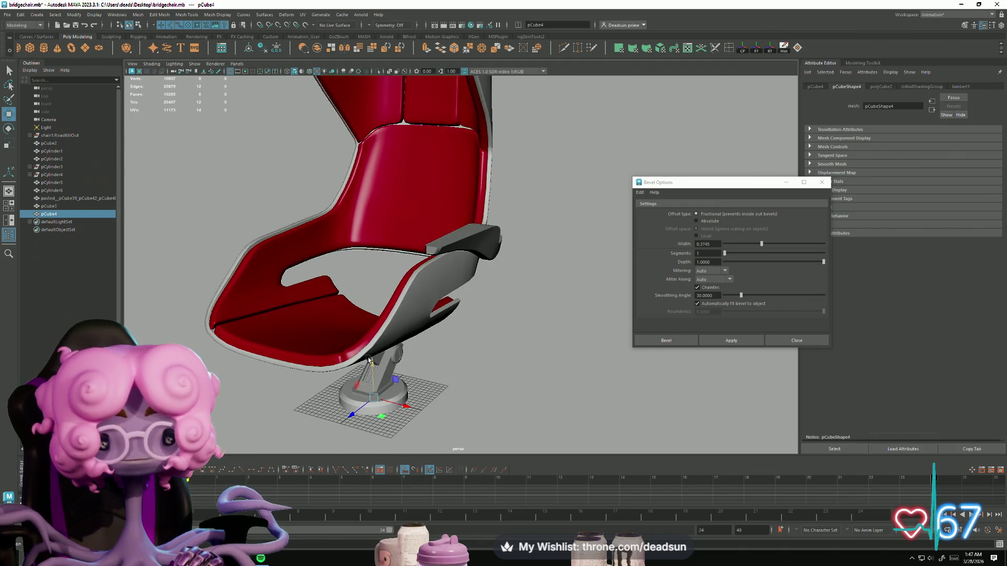
mouse_move(371, 173)
alt+mouse_down()
mouse_move(371, 259)
mouse_move(336, 207)
mouse_move(333, 178)
mouse_move(497, 194)
mouse_move(462, 231)
mouse_move(446, 273)
mouse_move(521, 337)
mouse_move(272, 362)
mouse_move(371, 400)
mouse_move(292, 363)
mouse_move(314, 288)
alt+mouse_up()
Scale the new box and raise it onto the armrest top
key(r)
key(w)
key(F10)
mouse_move(366, 206)
right_down()
mouse_move(403, 191)
mouse_move(344, 230)
right_up()
right_click(343, 230)
click(343, 230)
alt+drag(332, 260, 332, 269)
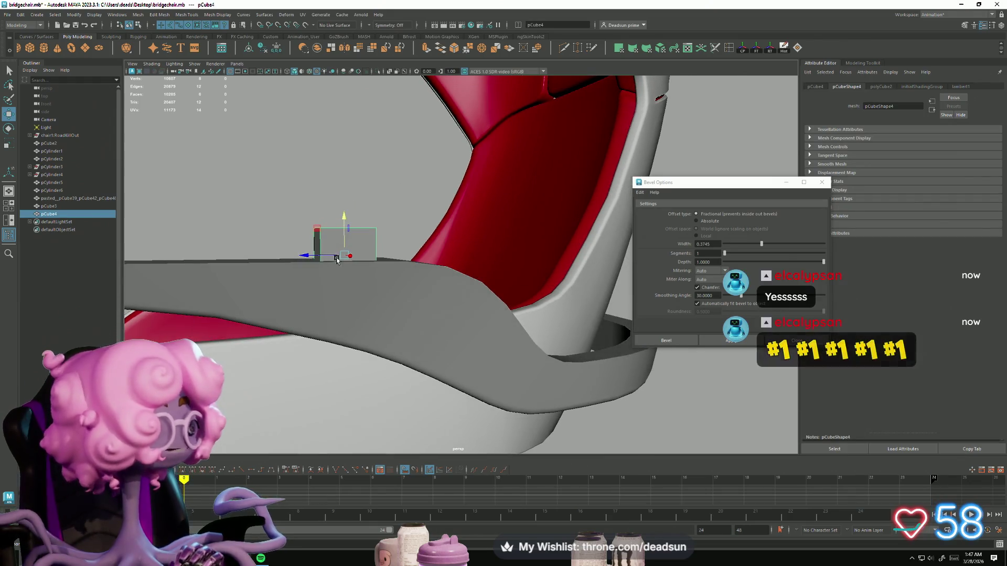
drag(343, 198, 349, 194)
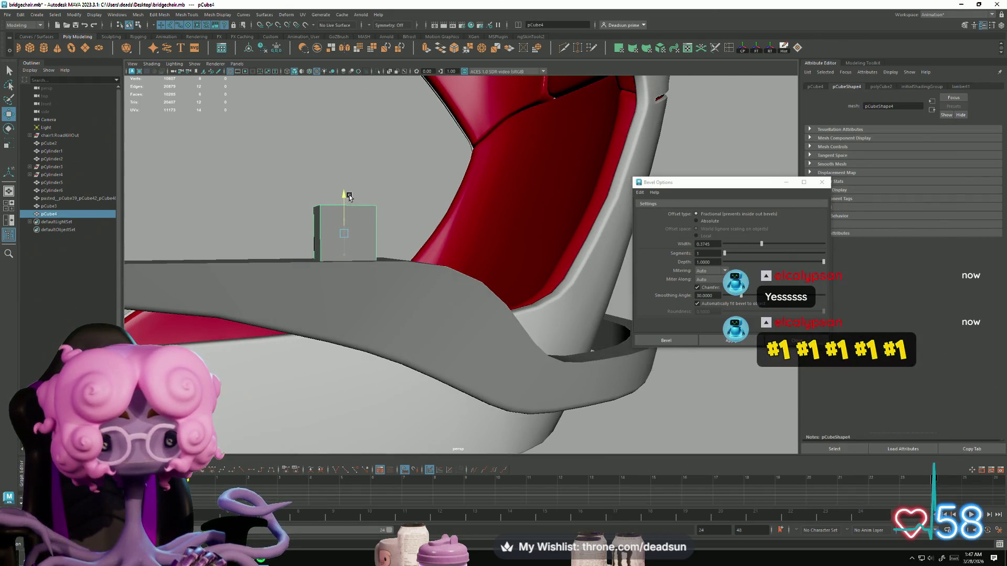
Stretch the box along the armrest by moving the vertices at both ends
right_drag(325, 236, 294, 220)
drag(304, 194, 388, 268)
mouse_move(314, 262)
alt+mouse_down()
mouse_move(301, 308)
mouse_move(331, 292)
alt+mouse_up()
mouse_move(423, 267)
mouse_down()
mouse_move(291, 271)
mouse_move(341, 242)
mouse_up()
drag(504, 223, 491, 283)
mouse_move(454, 255)
mouse_down()
mouse_move(492, 254)
mouse_move(418, 268)
mouse_move(464, 348)
mouse_up()
Fine-tune the box's end and one corner vertex, then reselect the whole box
key(r)
key(w)
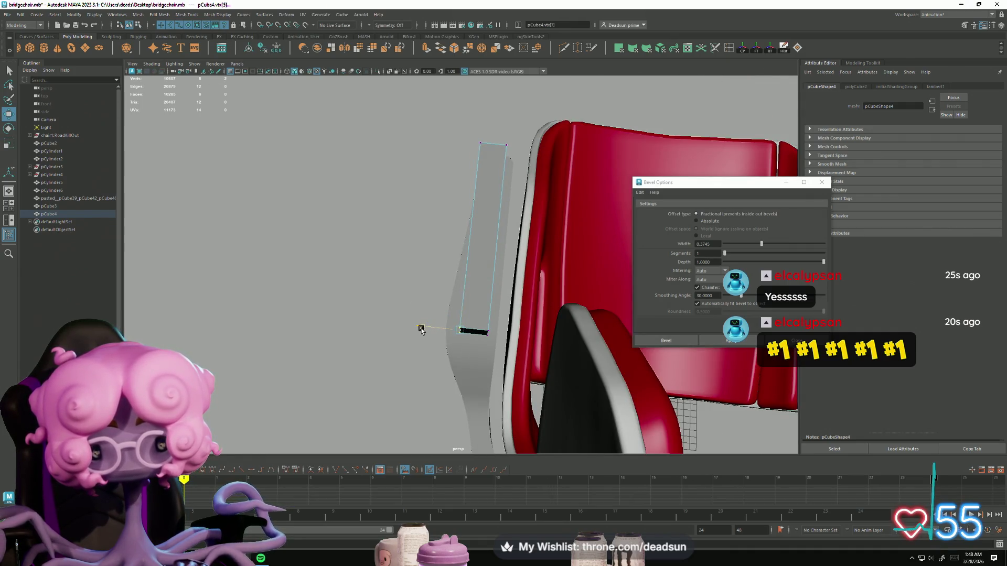
drag(407, 325, 400, 323)
drag(527, 179, 526, 176)
mouse_move(456, 238)
mouse_down()
mouse_move(478, 260)
mouse_move(547, 266)
mouse_move(321, 363)
mouse_move(314, 310)
mouse_up()
right_drag(313, 309, 298, 320)
click(137, 15)
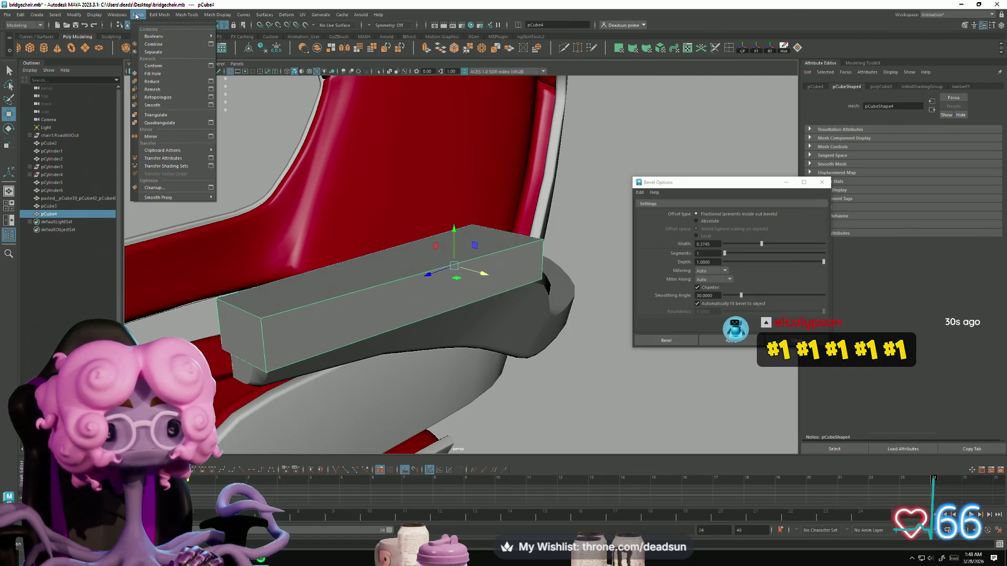
mouse_move(251, 173)
alt+mouse_down()
mouse_move(292, 225)
mouse_move(307, 225)
mouse_move(284, 270)
mouse_move(177, 229)
alt+mouse_up()
shift+click(315, 220)
right_drag(410, 243, 454, 231)
click(400, 285)
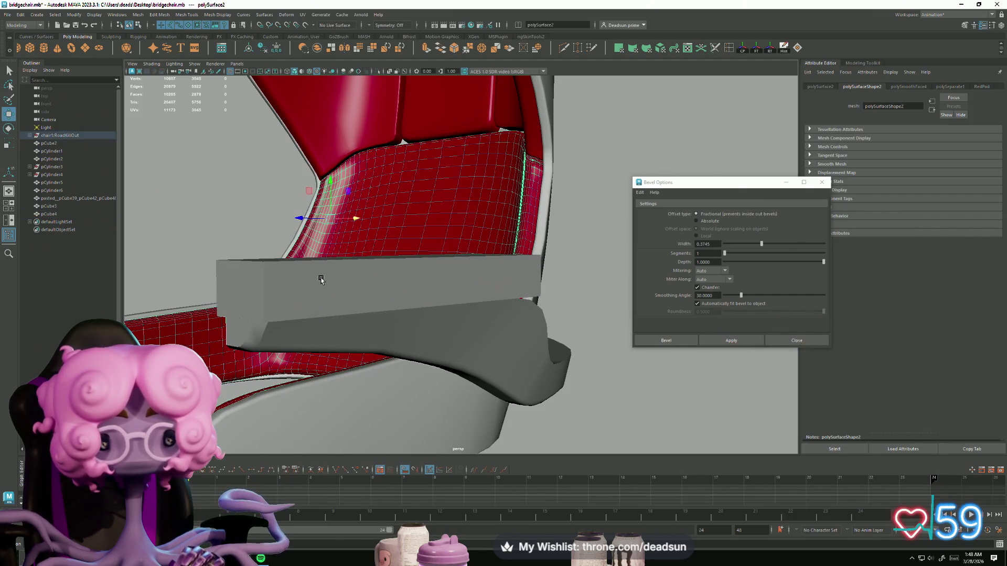
right_drag(268, 278, 268, 298)
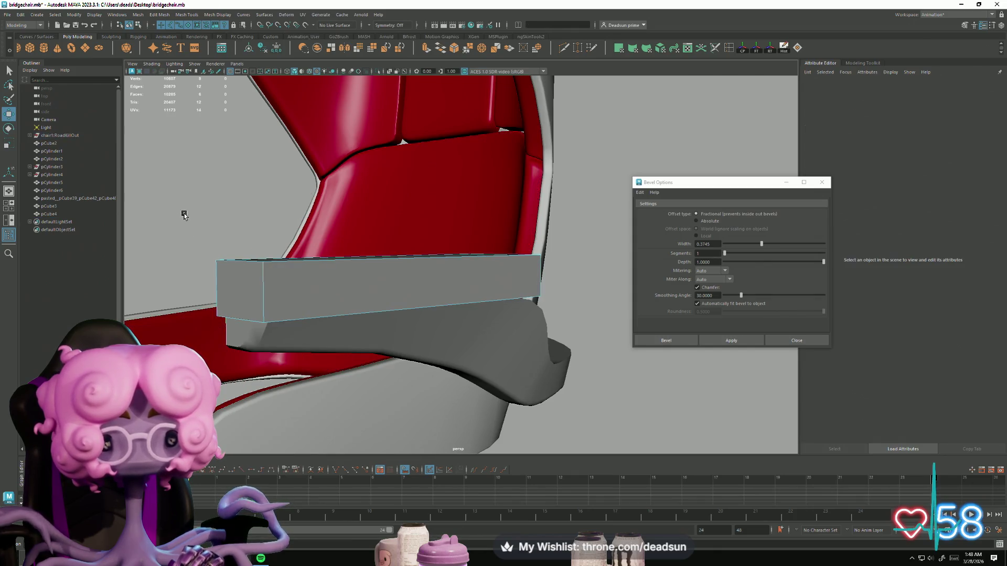
mouse_move(334, 297)
alt+mouse_down()
mouse_move(337, 278)
mouse_move(261, 286)
mouse_move(339, 291)
alt+mouse_up()
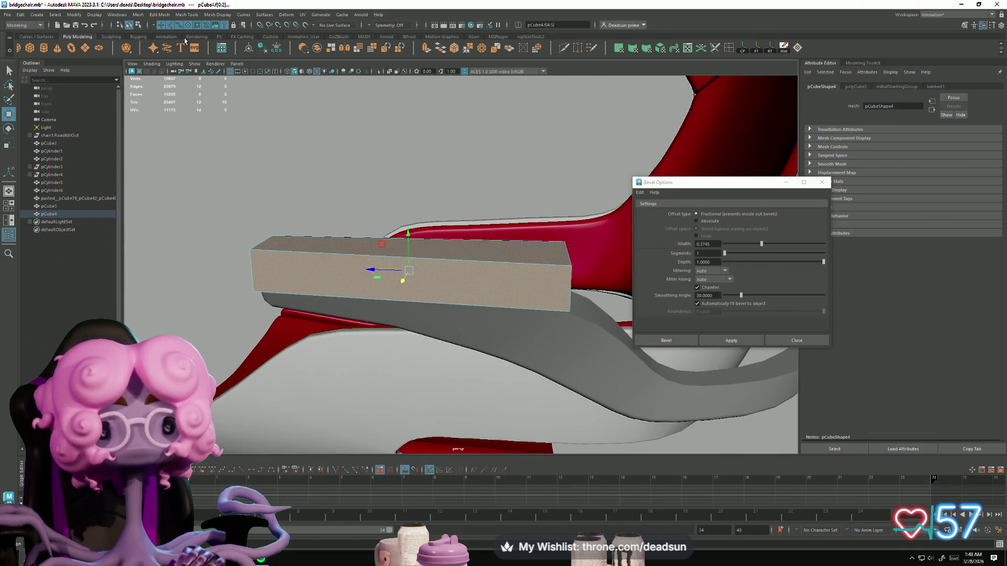
click(158, 14)
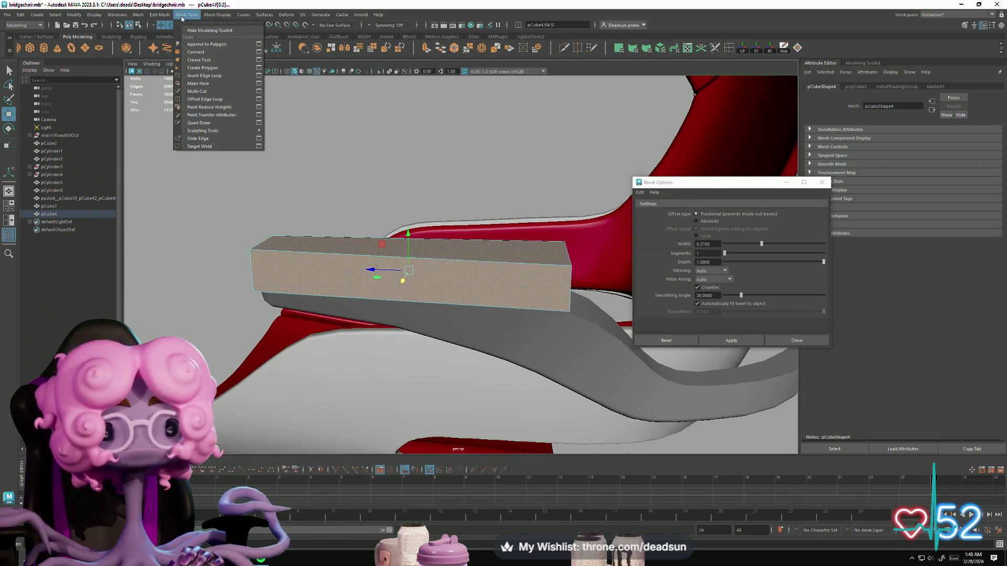
mouse_move(213, 16)
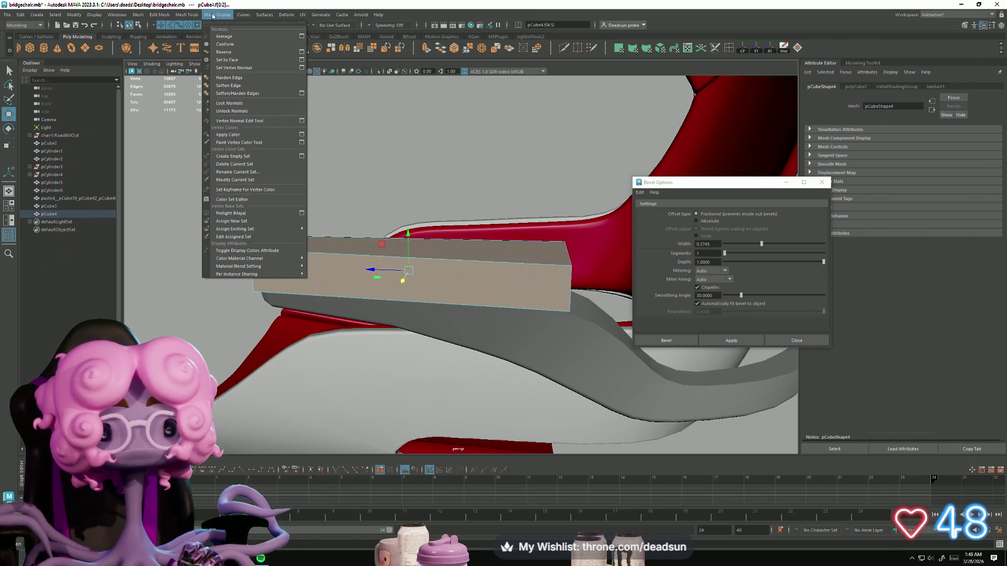
mouse_move(138, 15)
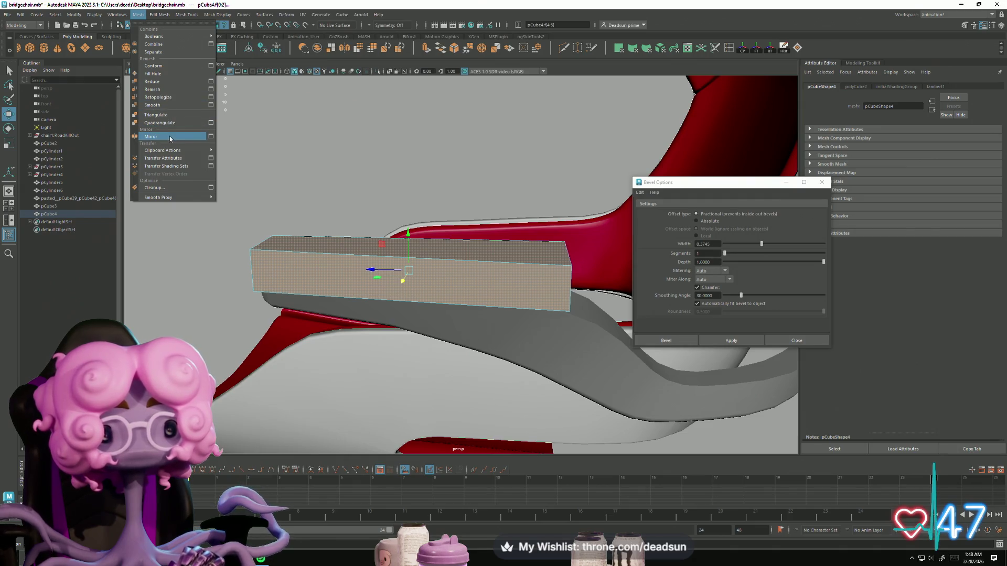
click(158, 105)
click(247, 187)
mouse_move(247, 187)
alt+mouse_down()
mouse_move(202, 288)
mouse_move(202, 222)
alt+mouse_up()
key(ctrl+z)
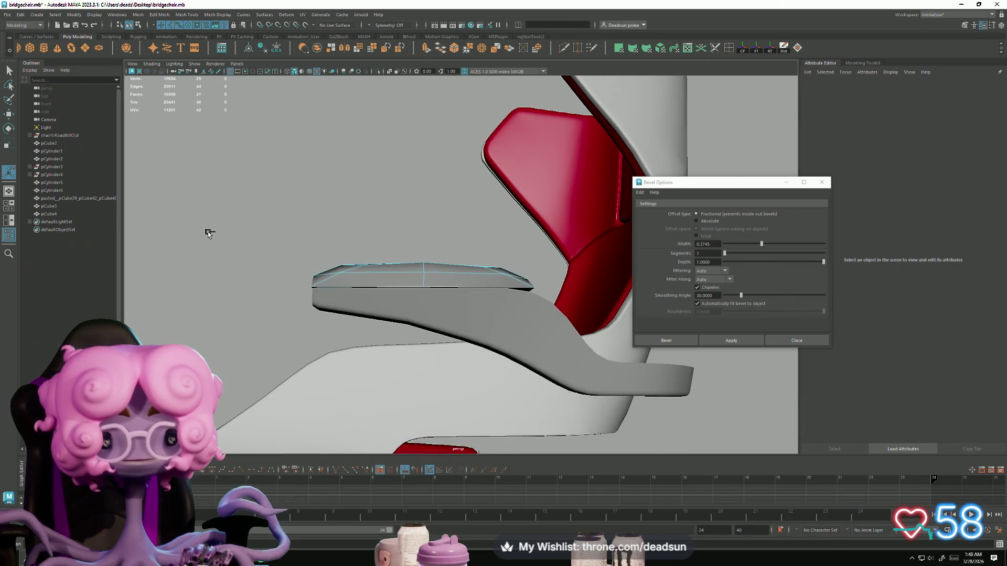
alt+drag(268, 265, 293, 287)
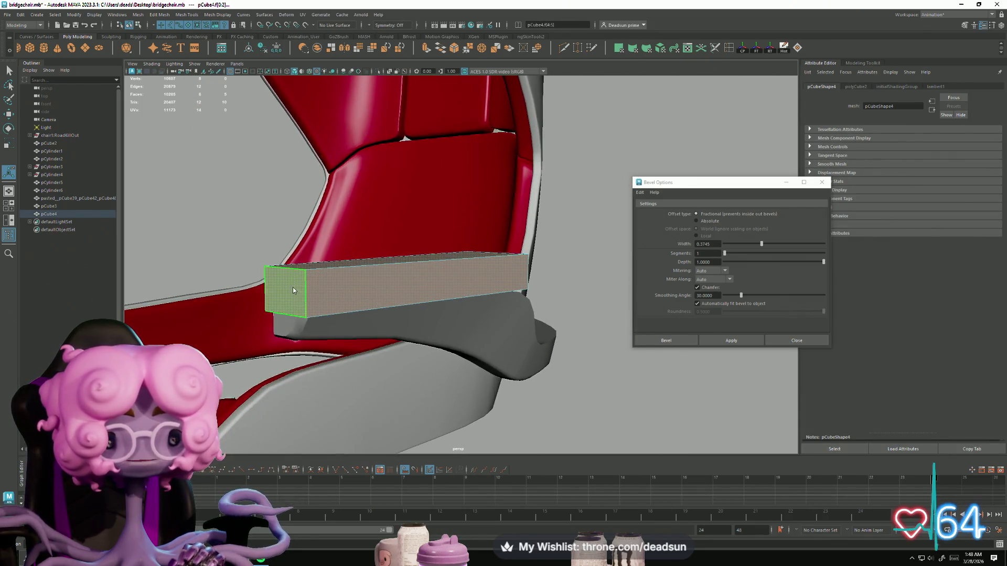
click(367, 300)
mouse_move(367, 300)
alt+mouse_down()
mouse_move(414, 302)
mouse_move(337, 210)
alt+mouse_up()
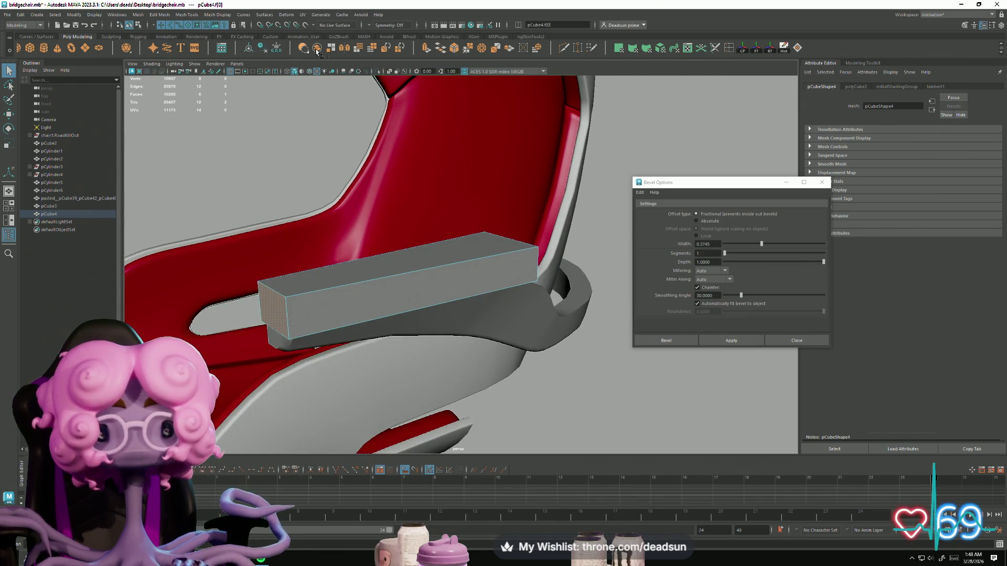
Extrude the box's end faces and pull the extrusion outward to lengthen it
key(ctrl+e)
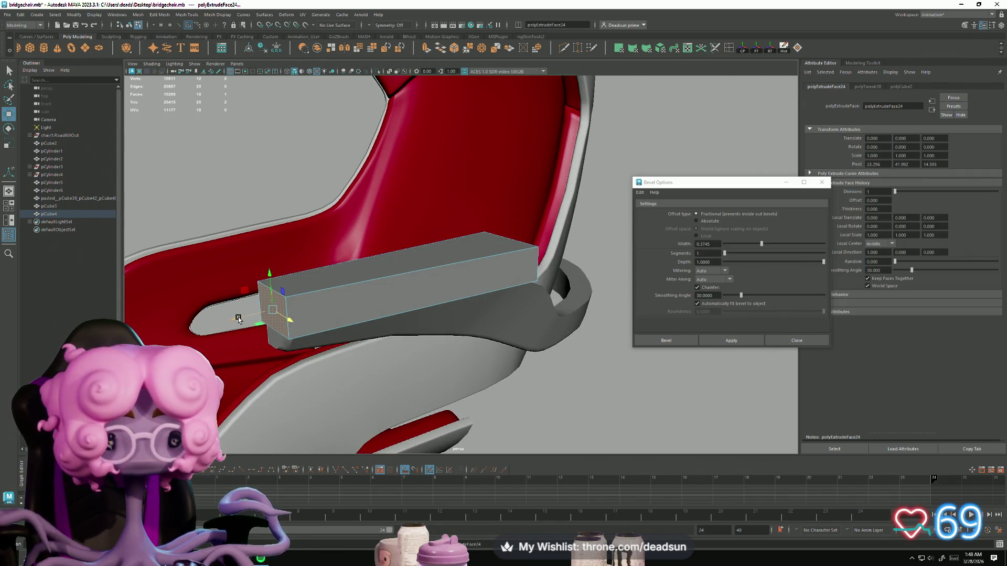
alt+drag(271, 317, 303, 308)
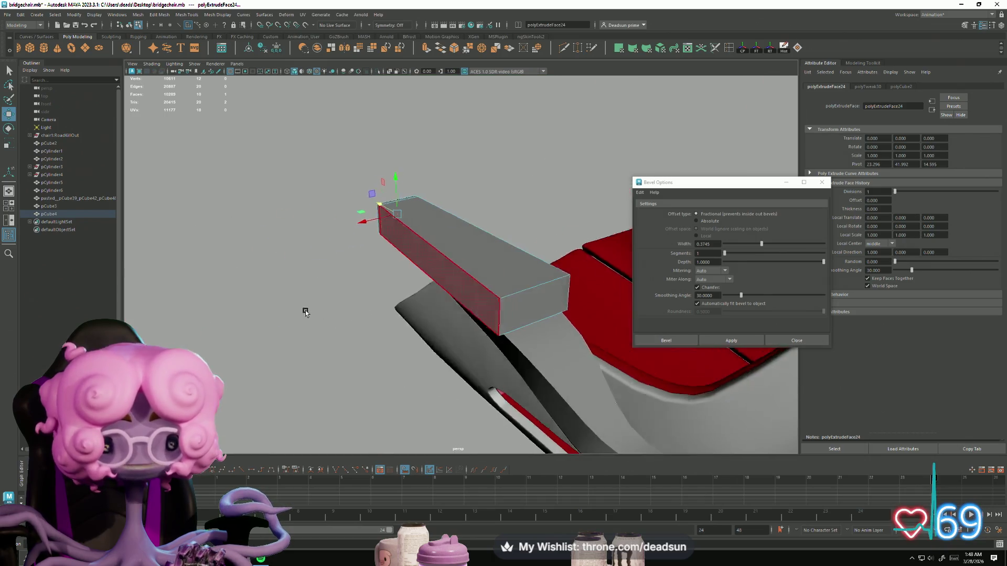
alt+drag(314, 341, 417, 153)
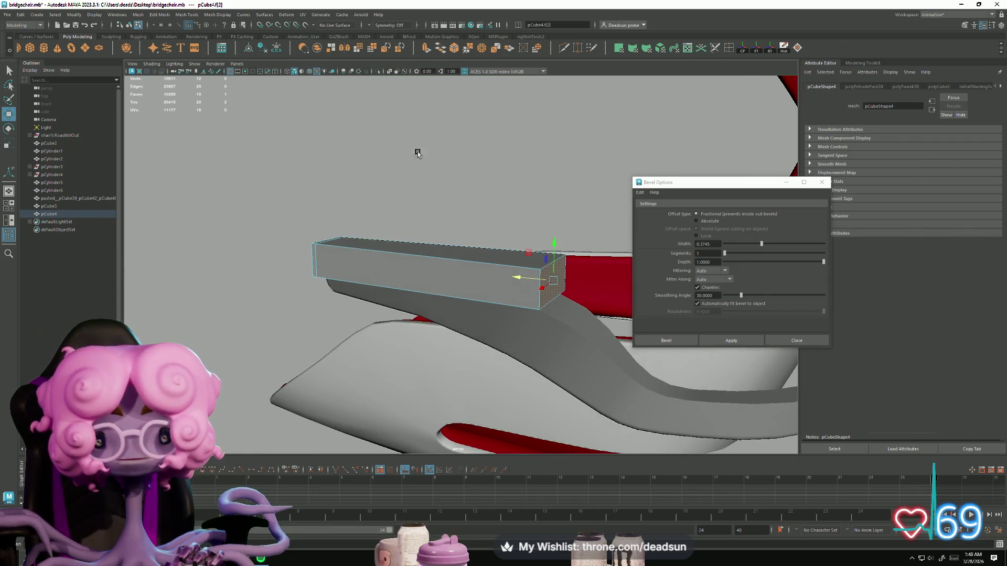
click(426, 48)
mouse_move(513, 276)
mouse_down()
mouse_move(298, 290)
mouse_move(416, 314)
mouse_move(278, 257)
mouse_move(348, 297)
mouse_move(449, 330)
mouse_move(252, 256)
mouse_up()
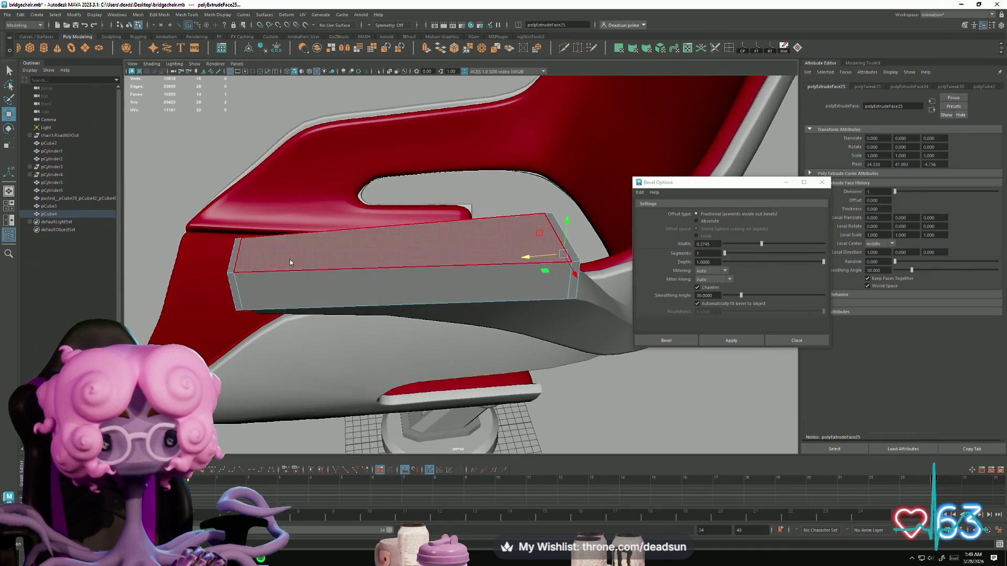
Select the box's top, front and bottom bevel faces and extrude them together
click(252, 256)
click(428, 274)
alt+drag(427, 274, 428, 257)
click(228, 290)
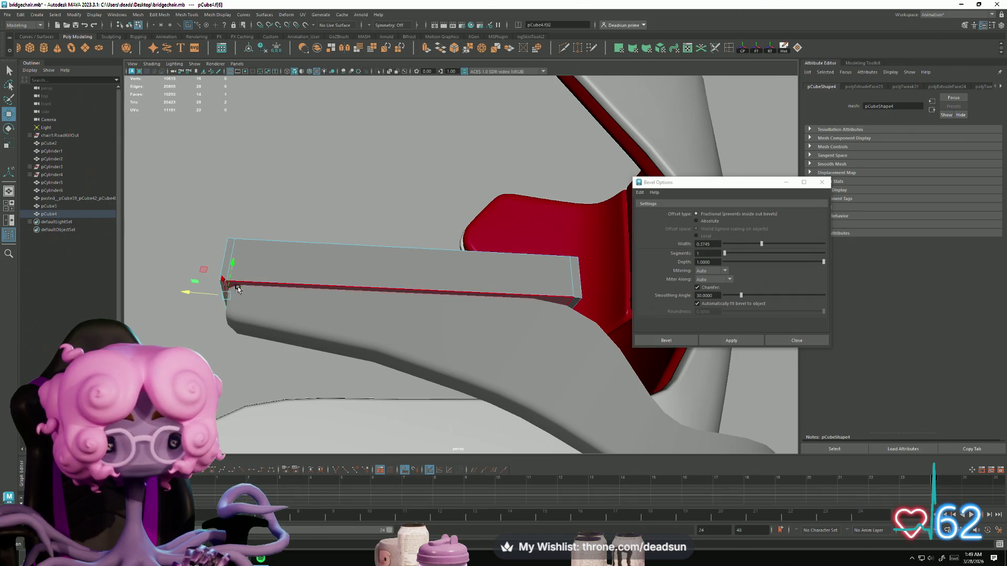
alt+drag(221, 292, 458, 311)
shift+click(578, 288)
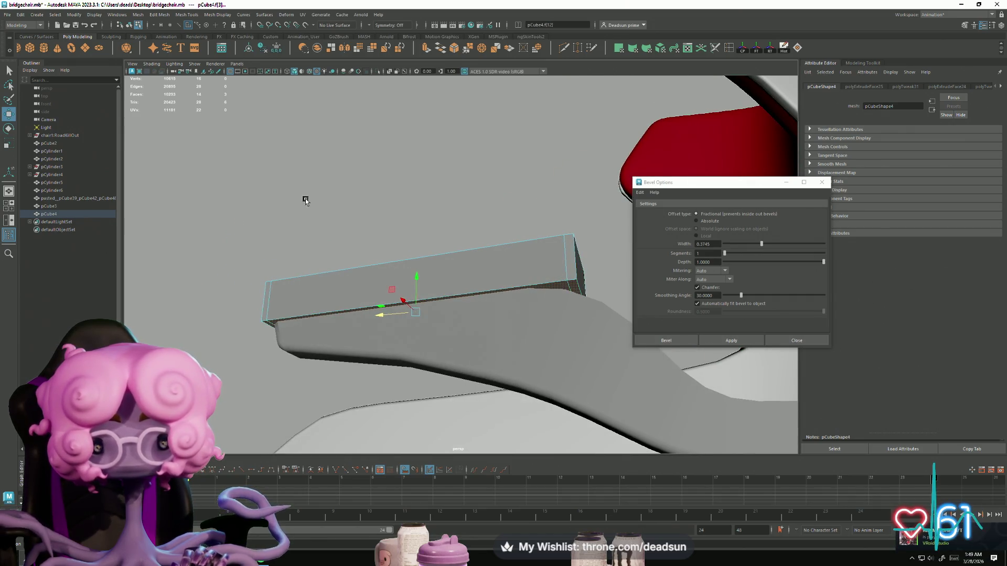
key(ctrl+e)
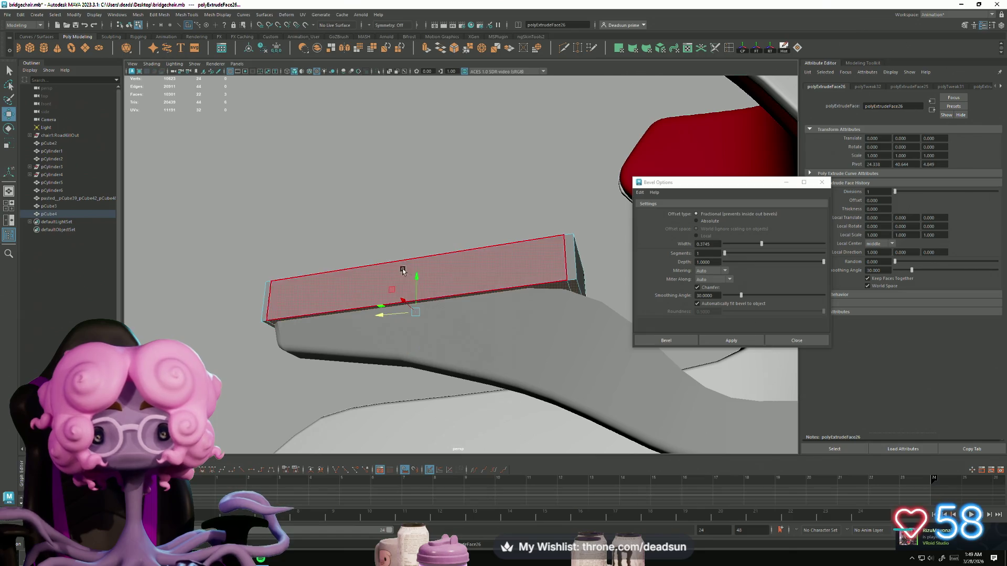
Reselect the pCube4 armrest box and bring up the Mesh menu
mouse_move(377, 288)
alt+mouse_down()
mouse_move(355, 292)
mouse_move(338, 315)
mouse_move(382, 293)
mouse_move(415, 295)
mouse_move(404, 283)
alt+mouse_up()
click(357, 294)
click(409, 274)
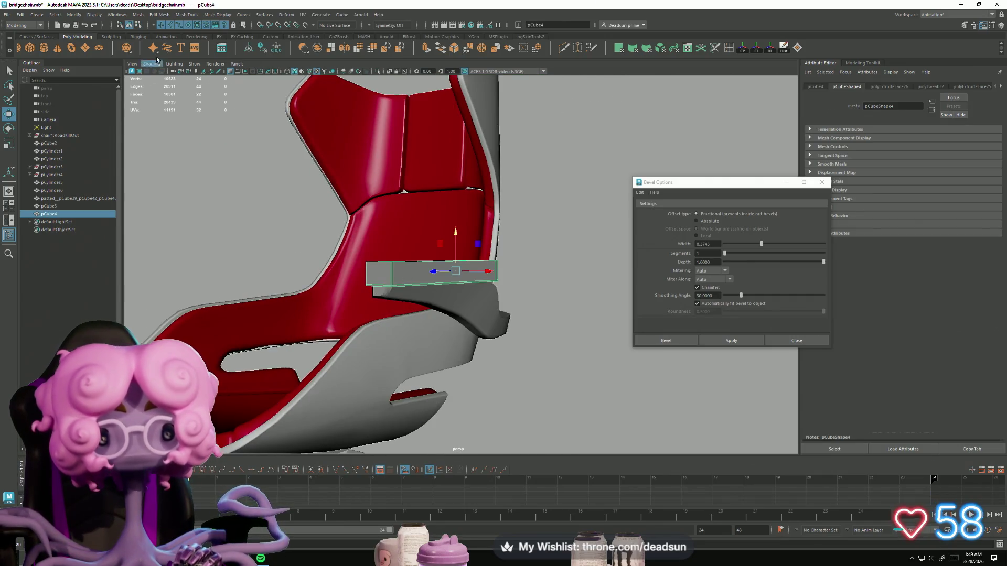
click(137, 18)
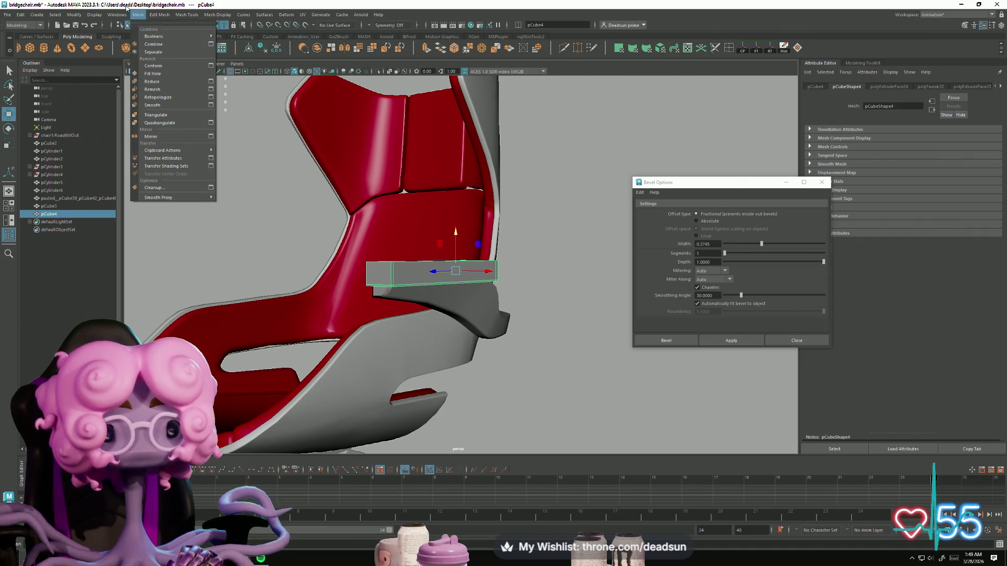
Select the armrest pad and pick an edge loop and a cross edge on it
click(250, 188)
mouse_move(249, 189)
alt+mouse_down()
mouse_move(250, 252)
mouse_move(196, 294)
mouse_move(407, 340)
mouse_move(288, 325)
mouse_move(425, 275)
mouse_move(337, 312)
mouse_move(315, 304)
mouse_move(320, 294)
mouse_move(297, 366)
mouse_move(285, 322)
mouse_move(318, 308)
alt+mouse_up()
click(407, 341)
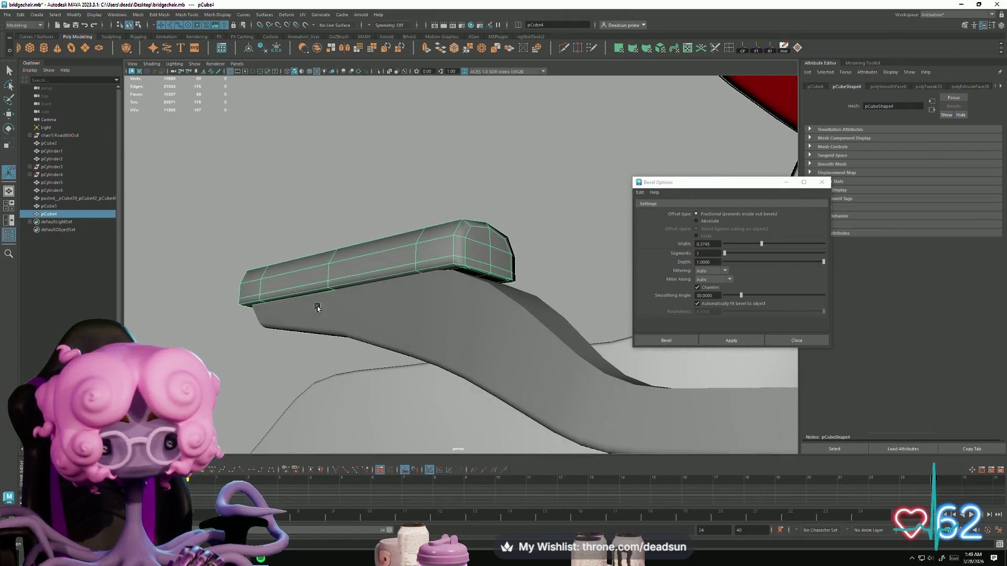
key(F10)
double_click(441, 248)
alt+drag(441, 248, 455, 363)
click(456, 375)
key(w)
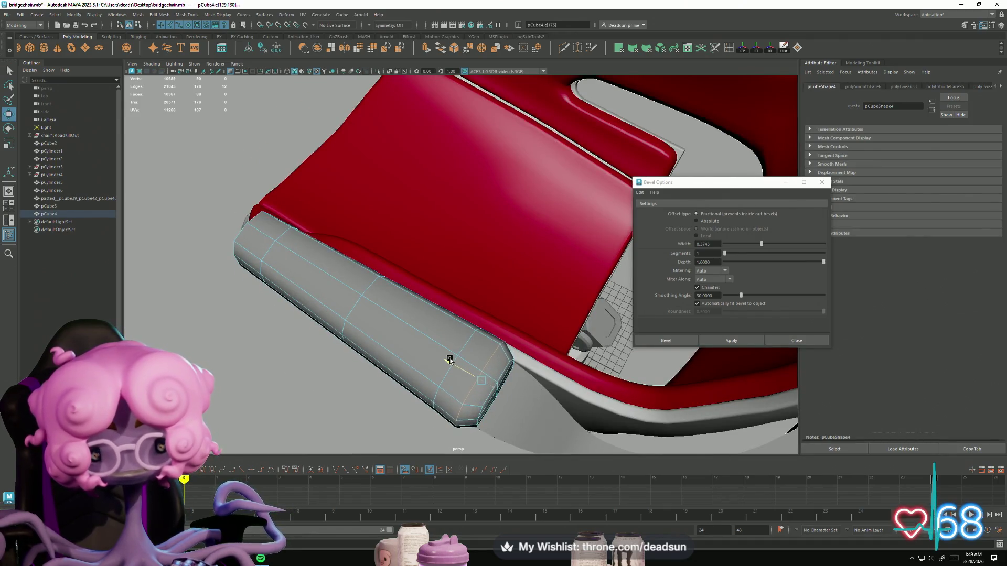
mouse_move(378, 398)
alt+mouse_down()
mouse_move(322, 407)
mouse_move(382, 371)
mouse_move(339, 348)
mouse_move(316, 373)
mouse_move(414, 355)
mouse_move(243, 299)
mouse_move(418, 286)
mouse_move(345, 394)
mouse_move(390, 366)
mouse_move(386, 331)
alt+mouse_up()
key(r)
Select the pad's end faces and slide them outward to lengthen the pad
right_drag(387, 335, 385, 355)
click(385, 351)
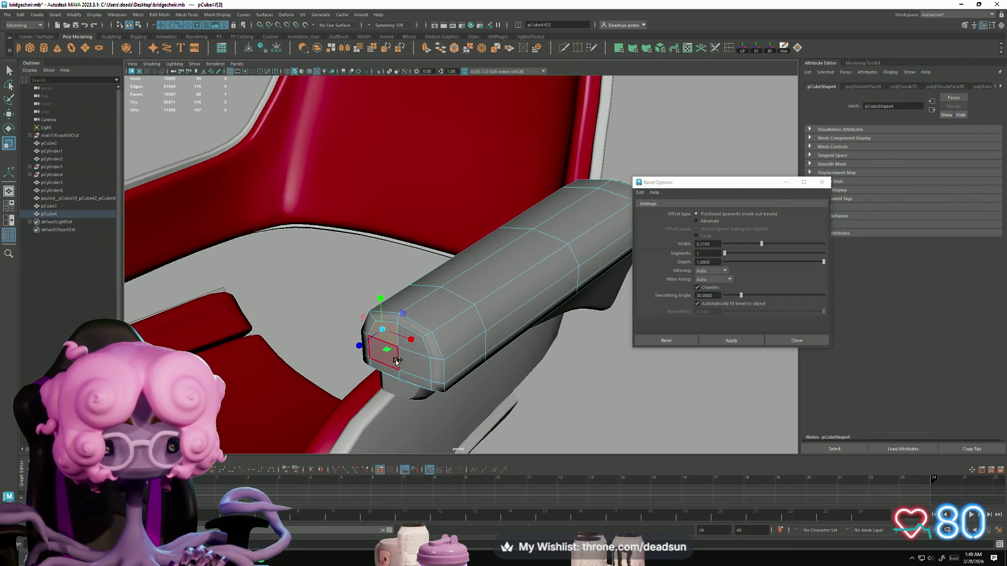
shift+click(425, 378)
shift+click(390, 340)
mouse_move(390, 341)
alt+mouse_down()
mouse_move(331, 351)
mouse_move(376, 361)
alt+mouse_up()
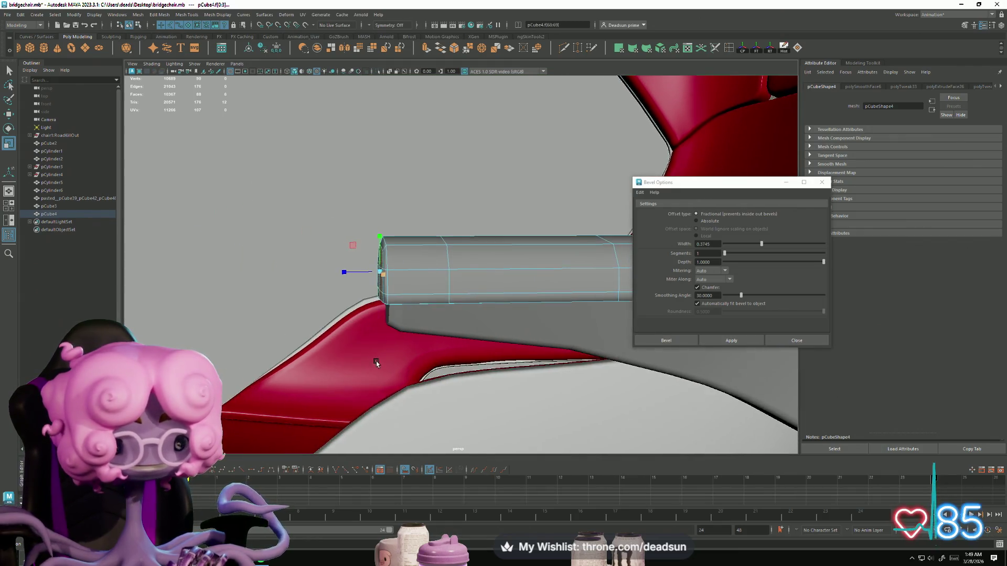
key(w)
drag(337, 271, 330, 272)
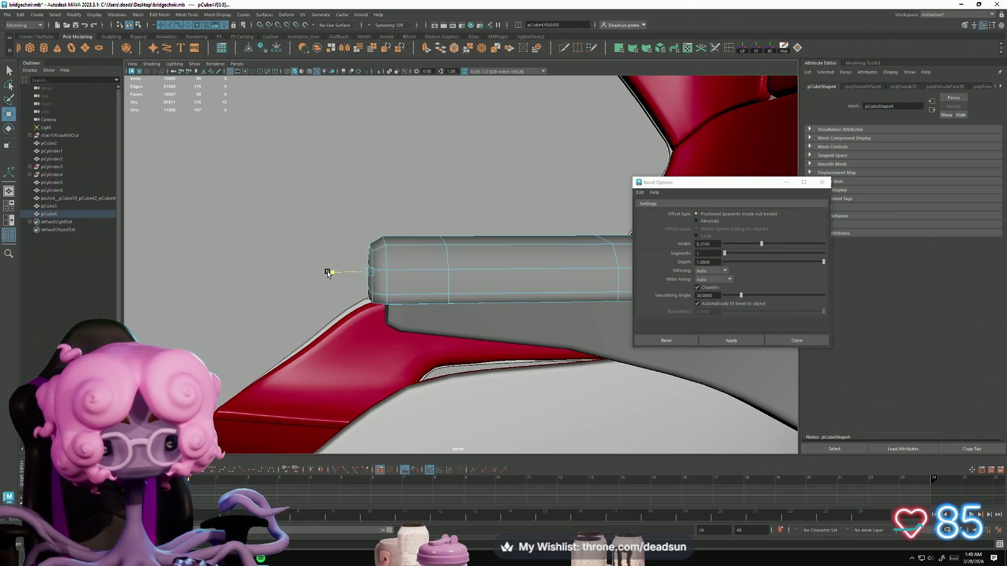
mouse_move(413, 318)
alt+mouse_down()
mouse_move(461, 349)
mouse_move(313, 328)
alt+mouse_up()
click(349, 226)
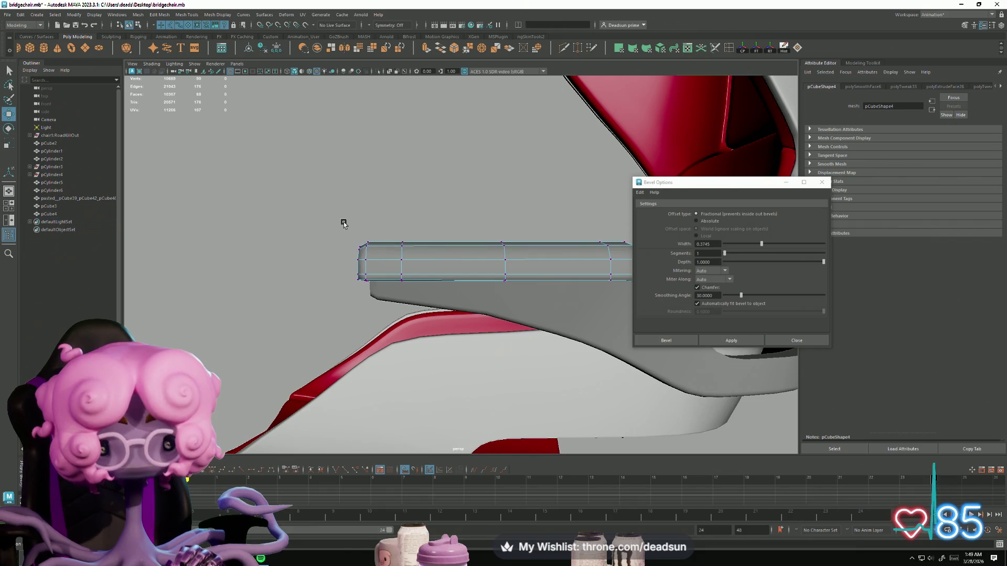
Lower the vertices at the pad's end to start tapering its front downward
drag(425, 268, 426, 268)
drag(380, 210, 380, 215)
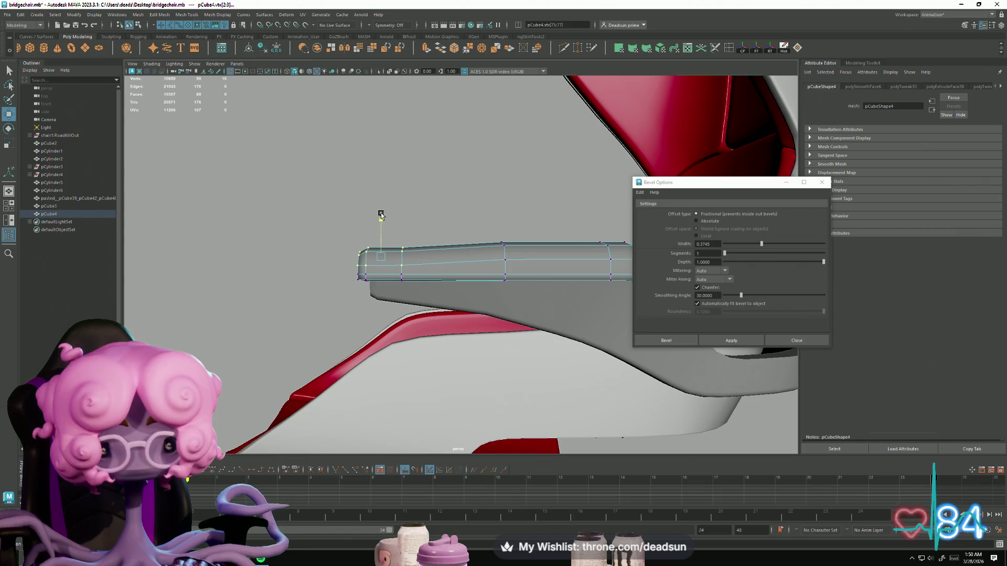
mouse_move(465, 227)
alt+mouse_down()
mouse_move(529, 231)
mouse_move(521, 262)
alt+mouse_up()
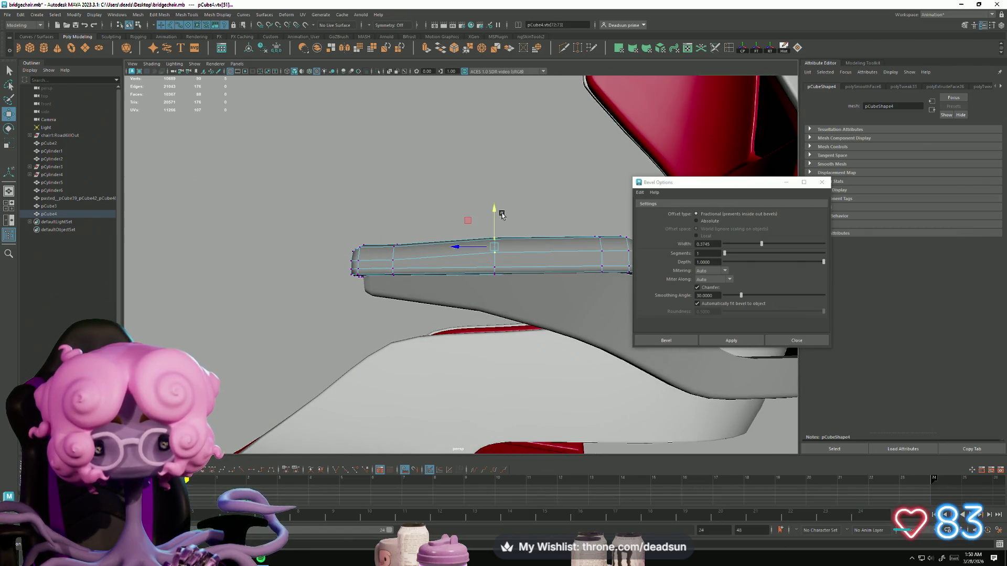
mouse_move(496, 207)
mouse_down()
mouse_move(449, 247)
mouse_move(453, 238)
mouse_up()
mouse_move(386, 278)
alt+mouse_down()
mouse_move(445, 339)
mouse_move(271, 370)
mouse_move(321, 366)
mouse_move(330, 234)
alt+mouse_up()
scroll(366, 404, up, 5)
click(378, 320)
scroll(356, 337, down, 3)
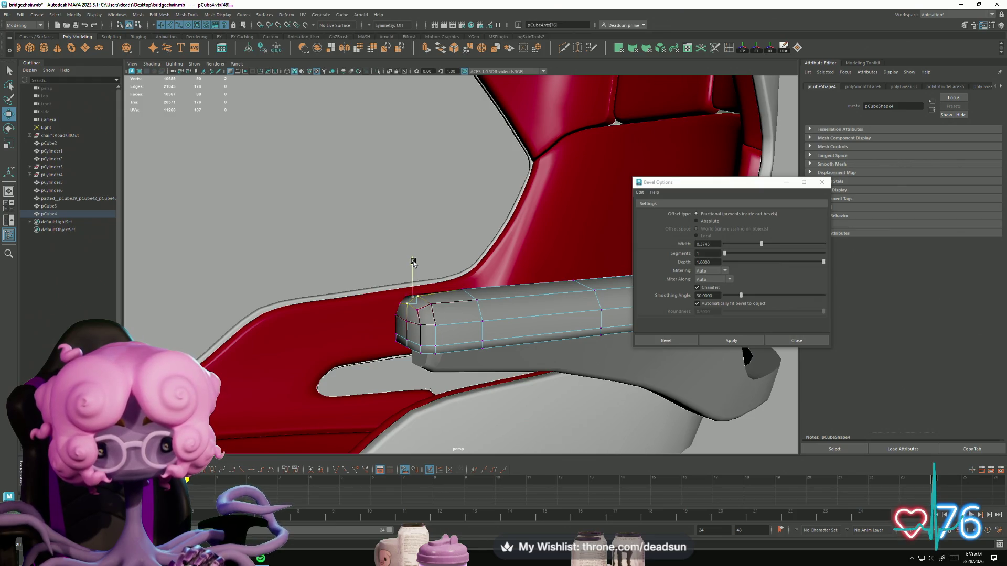
Lower the top vertices across the pad end and the pad's middle vertex
alt+drag(406, 314, 364, 314)
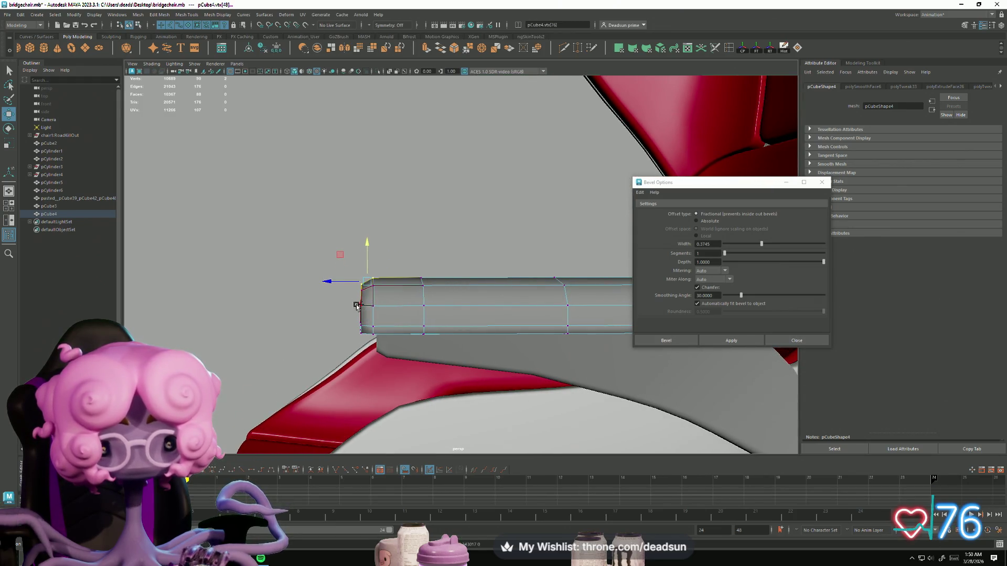
drag(363, 271, 474, 321)
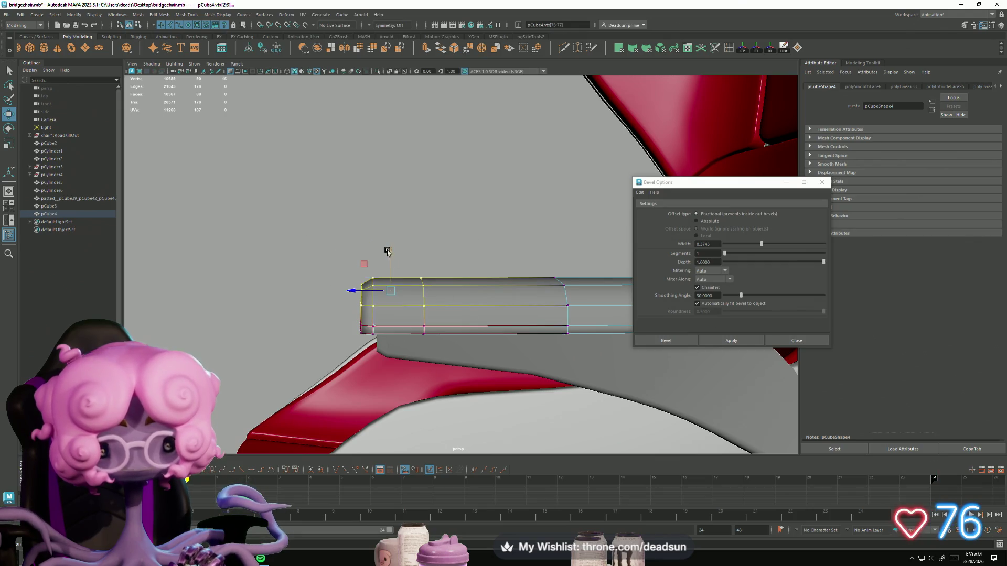
drag(390, 250, 391, 261)
alt+middle_drag(575, 293, 393, 277)
drag(424, 318, 424, 317)
mouse_move(424, 317)
alt+mouse_down()
mouse_move(400, 316)
mouse_move(441, 295)
alt+mouse_up()
mouse_move(448, 252)
mouse_down()
mouse_move(384, 355)
mouse_move(382, 383)
mouse_move(313, 331)
mouse_move(445, 257)
mouse_up()
Return to object mode, reselect the armrest pad and select its end faces
right_drag(464, 241, 493, 230)
mouse_move(493, 230)
alt+mouse_down()
mouse_move(487, 303)
mouse_move(344, 348)
mouse_move(394, 366)
mouse_move(371, 311)
mouse_move(333, 292)
mouse_move(272, 308)
mouse_move(295, 312)
alt+mouse_up()
scroll(295, 312, up, 10)
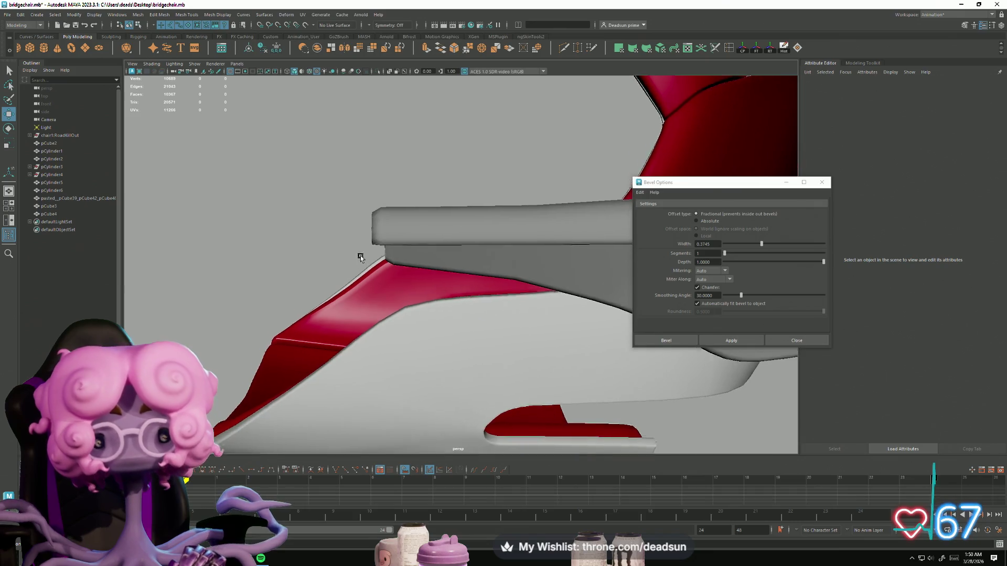
click(399, 288)
alt+drag(398, 289, 390, 304)
right_drag(398, 241, 397, 260)
alt+drag(402, 313, 345, 128)
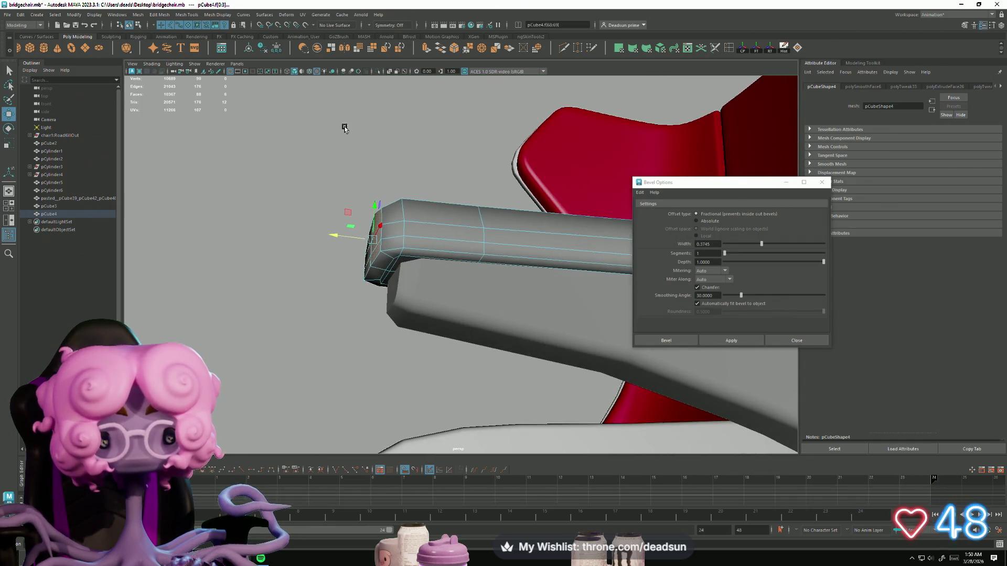
Extrude the pad's end faces and pull the new end cap outward
click(428, 50)
mouse_move(344, 255)
mouse_down()
mouse_move(334, 255)
mouse_move(475, 239)
mouse_move(490, 264)
mouse_move(377, 316)
mouse_move(394, 317)
mouse_up()
key(r)
key(f)
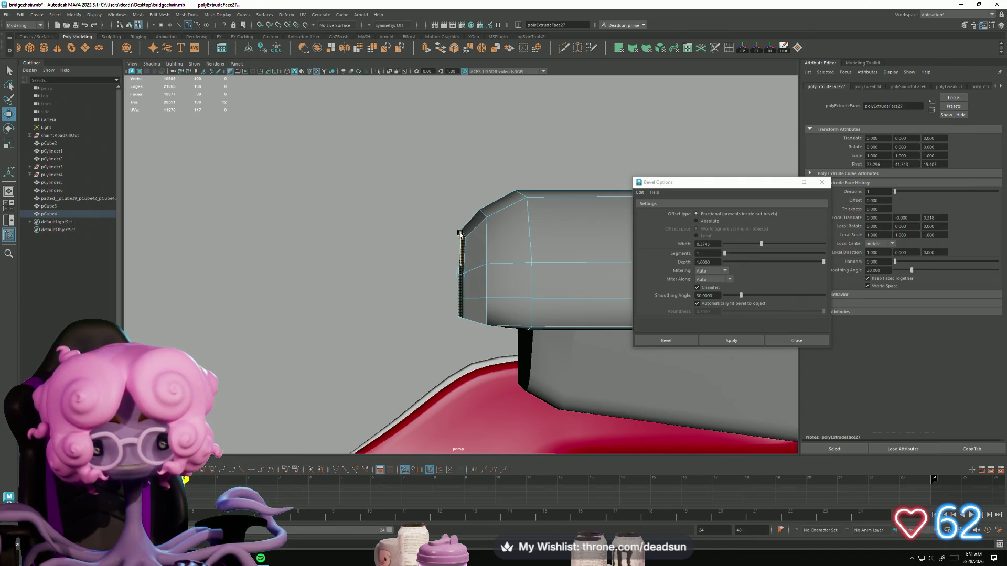
mouse_move(461, 234)
alt+mouse_down()
mouse_move(464, 278)
mouse_move(535, 292)
alt+mouse_up()
mouse_move(472, 246)
right_down()
mouse_move(467, 230)
mouse_move(546, 209)
right_up()
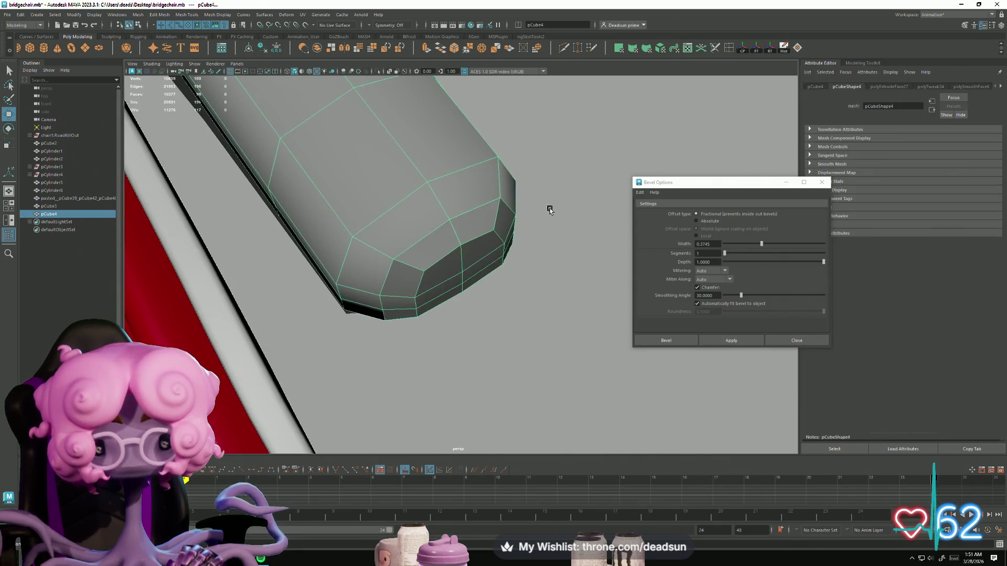
Select a bottom edge at the pad end, then shift the whole pad slightly right
mouse_move(464, 279)
right_down()
mouse_move(450, 262)
mouse_move(451, 286)
right_up()
mouse_move(420, 299)
mouse_down()
mouse_move(461, 314)
mouse_move(415, 271)
mouse_up()
right_click(415, 271)
right_drag(415, 270, 414, 249)
click(460, 284)
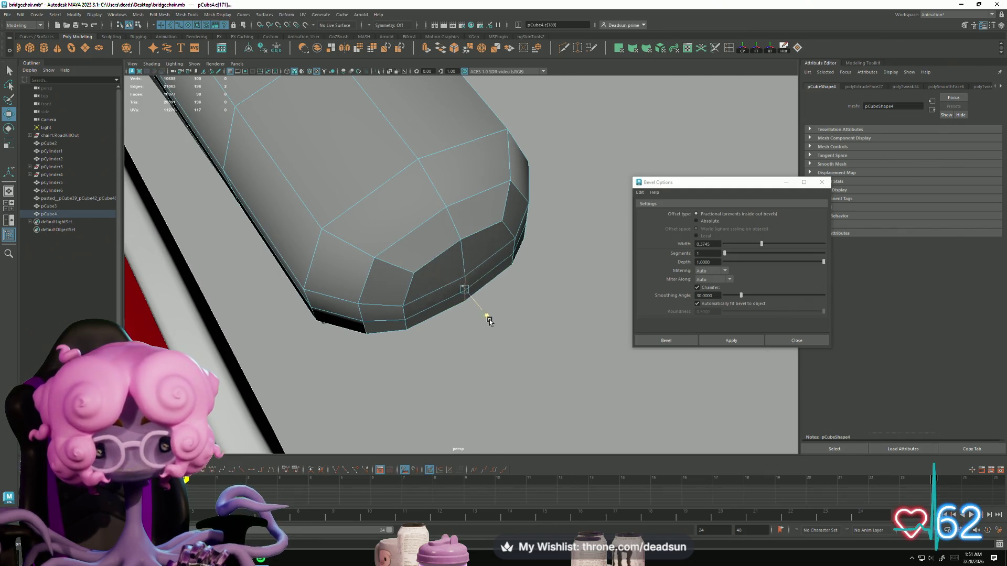
mouse_move(505, 348)
alt+mouse_down()
mouse_move(437, 304)
mouse_move(373, 214)
mouse_move(502, 284)
alt+mouse_up()
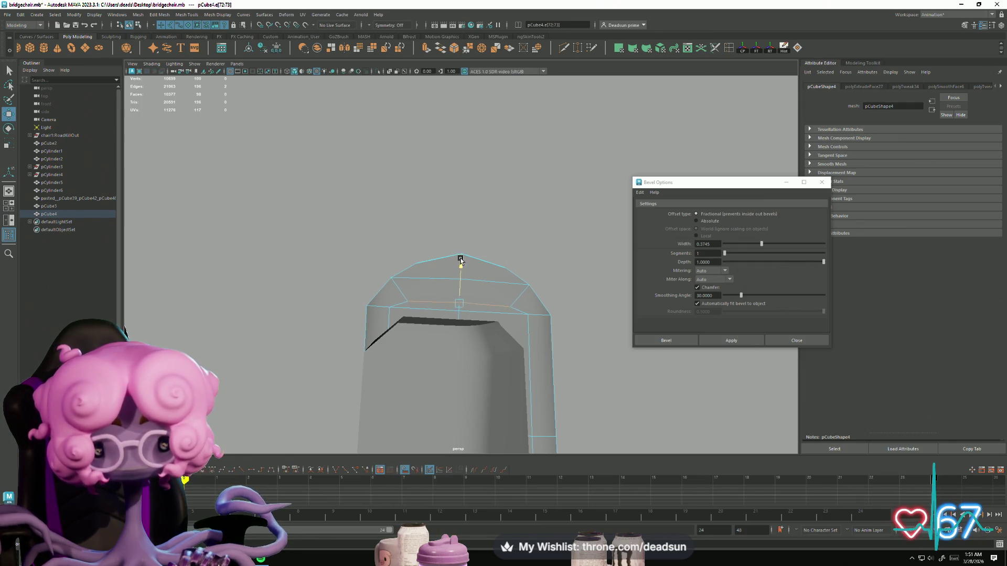
mouse_move(427, 283)
alt+mouse_down()
mouse_move(294, 337)
mouse_move(364, 321)
mouse_move(276, 314)
mouse_move(288, 304)
alt+mouse_up()
right_drag(335, 260, 294, 247)
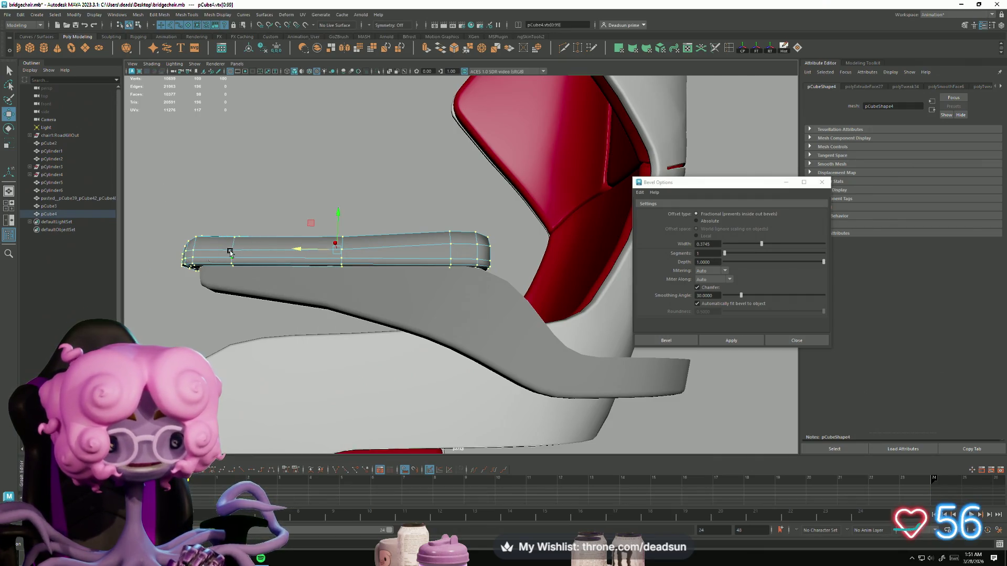
middle_drag(296, 249, 305, 252)
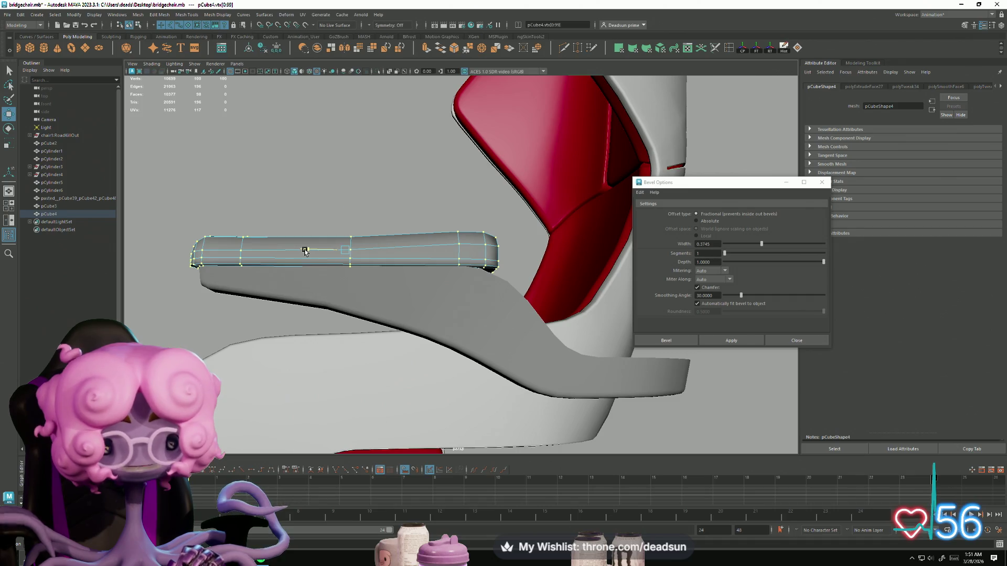
Select and delete unwanted edges on the bent end of the armrest pad
click(337, 184)
mouse_move(337, 184)
alt+mouse_down()
mouse_move(377, 253)
mouse_move(344, 253)
mouse_move(346, 234)
alt+mouse_up()
scroll(346, 235, up, 8)
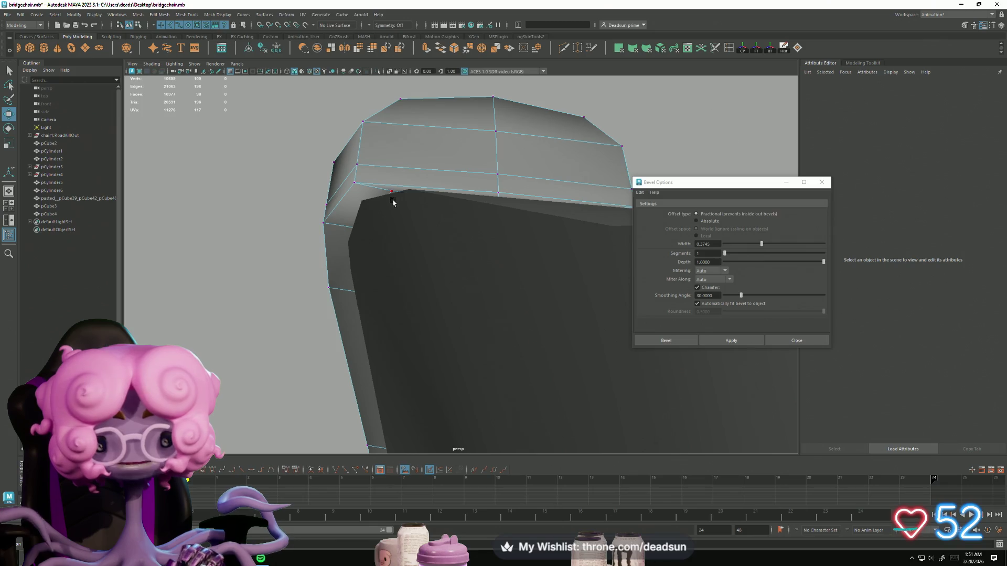
click(389, 208)
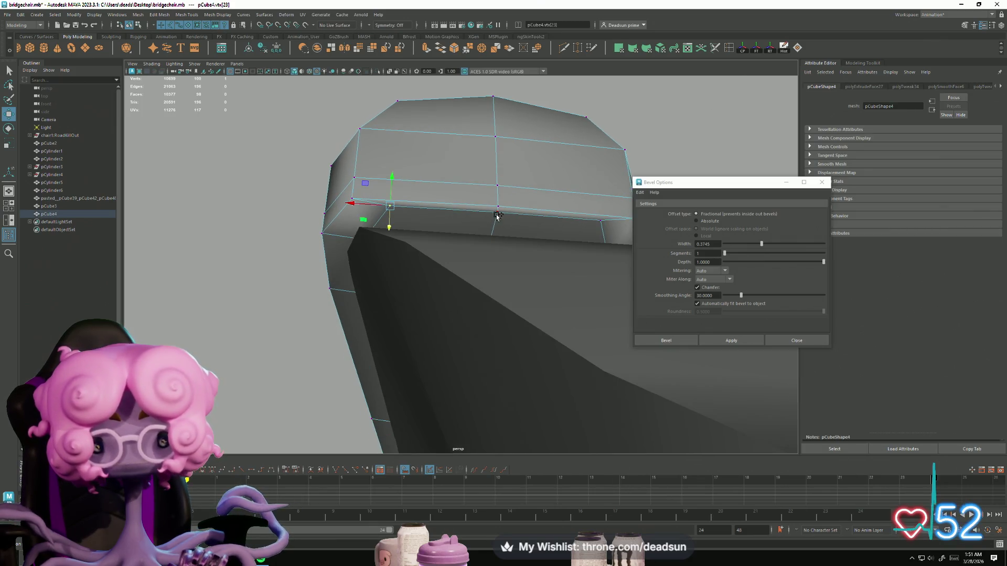
mouse_move(410, 313)
alt+mouse_down()
mouse_move(533, 298)
mouse_move(530, 284)
mouse_move(535, 337)
mouse_move(414, 319)
mouse_move(454, 284)
mouse_move(380, 275)
alt+mouse_up()
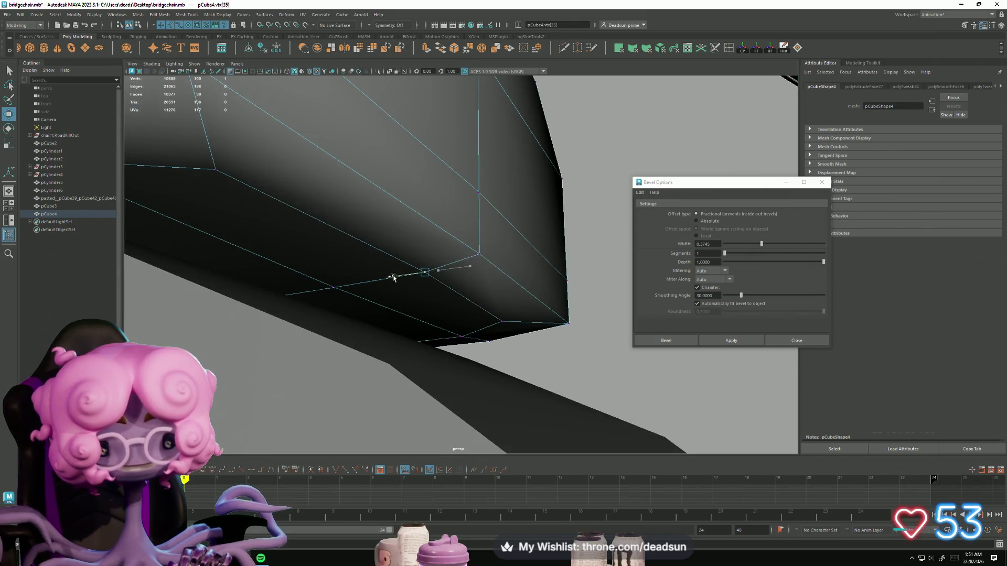
alt+drag(384, 279, 265, 328)
mouse_move(323, 231)
right_down()
mouse_move(331, 223)
mouse_move(320, 237)
right_up()
alt+drag(350, 235, 333, 282)
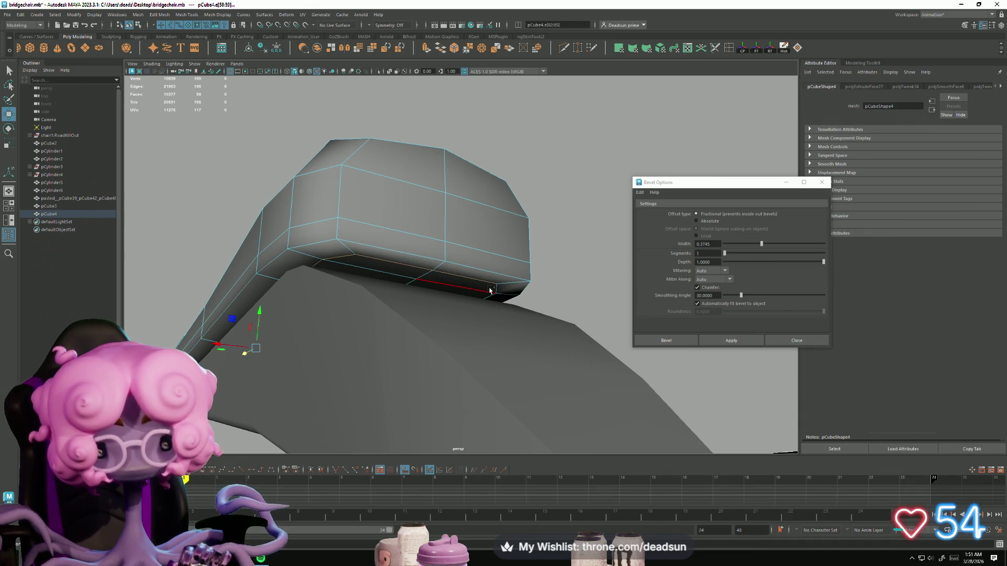
mouse_move(446, 309)
alt+mouse_down()
mouse_move(492, 331)
mouse_move(341, 251)
mouse_move(304, 288)
mouse_move(310, 258)
mouse_move(326, 288)
mouse_move(359, 297)
mouse_move(376, 142)
alt+mouse_up()
mouse_move(264, 212)
alt+mouse_down()
mouse_move(285, 216)
mouse_move(143, 204)
mouse_move(367, 337)
mouse_move(326, 308)
alt+mouse_up()
key(Delete)
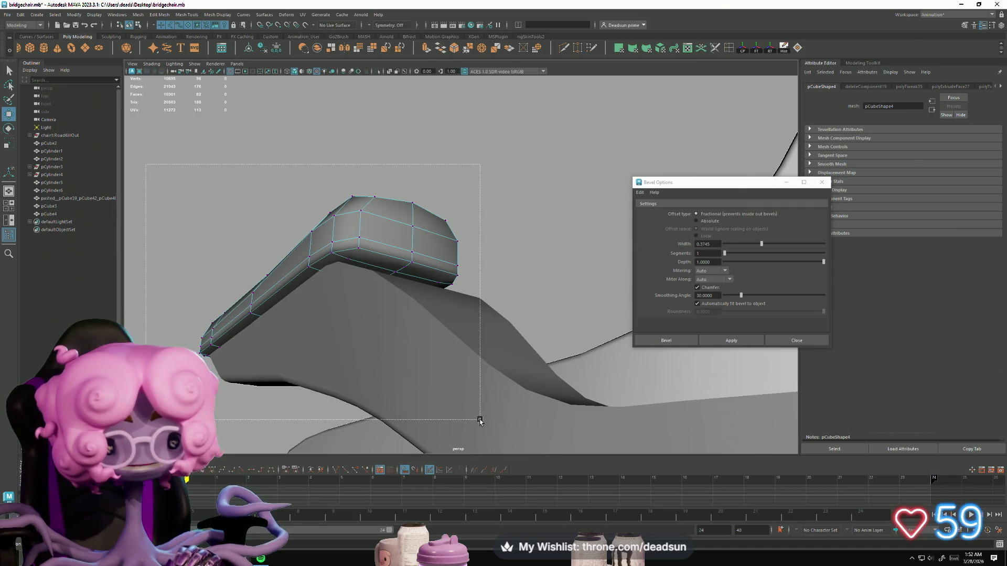
Select an edge on the armrest pad and apply a bevel to it
mouse_move(400, 376)
alt+mouse_down()
mouse_move(328, 359)
mouse_move(305, 368)
alt+mouse_up()
mouse_move(327, 272)
alt+mouse_down()
mouse_move(344, 284)
mouse_move(335, 277)
alt+mouse_up()
drag(494, 327, 495, 328)
mouse_move(494, 328)
alt+mouse_down()
mouse_move(449, 360)
mouse_move(490, 366)
mouse_move(477, 269)
alt+mouse_up()
key(r)
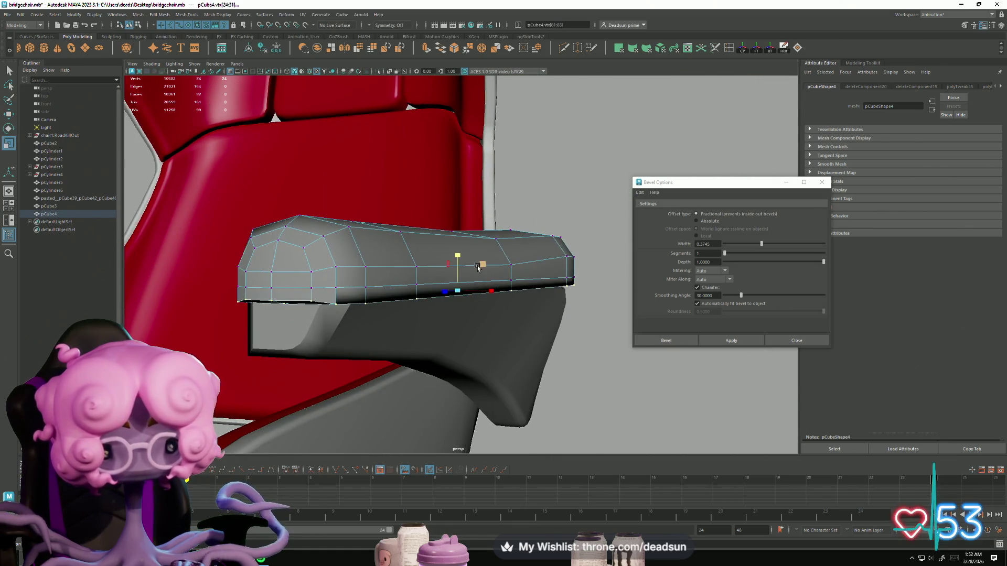
mouse_move(446, 348)
alt+mouse_down()
mouse_move(413, 332)
mouse_move(387, 346)
mouse_move(358, 328)
alt+mouse_up()
key(f)
right_drag(367, 239, 368, 207)
click(359, 235)
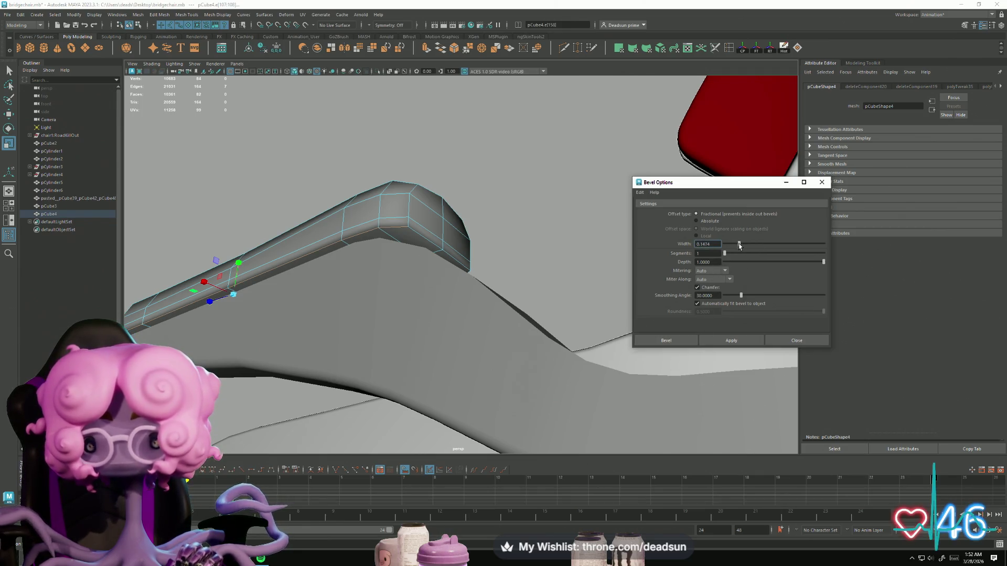
click(731, 340)
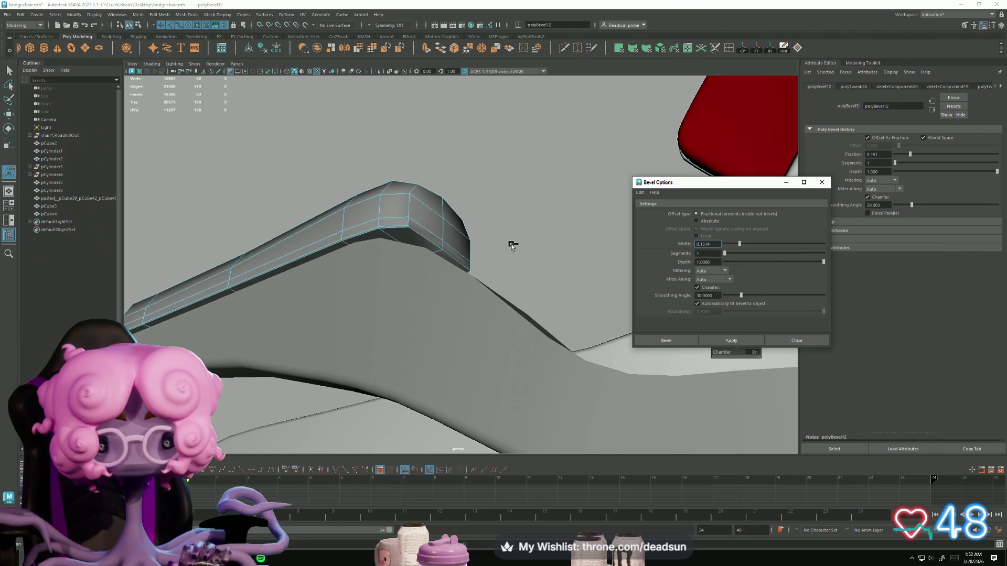
Bevel the two underside edges of the pad end at fraction 0.151
click(484, 274)
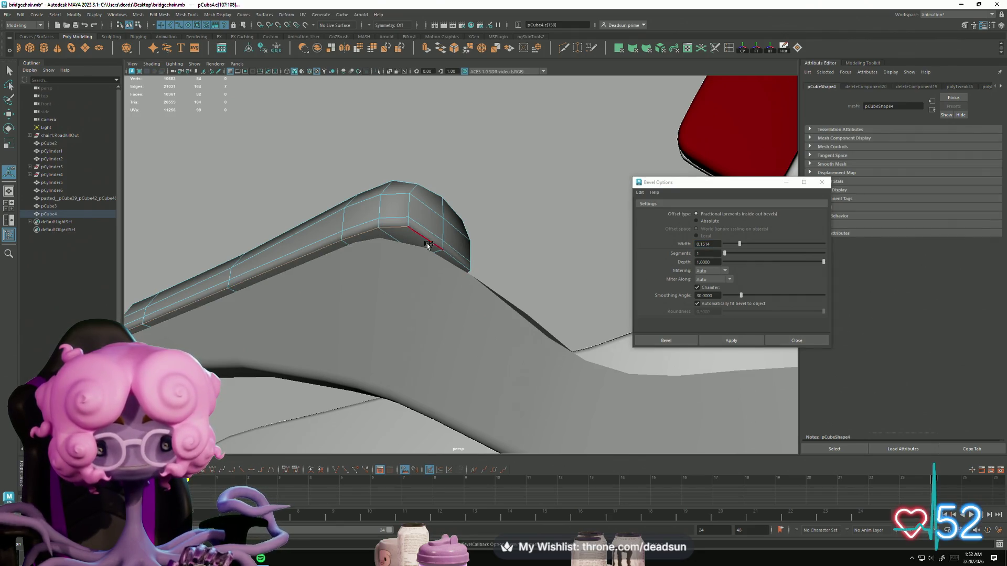
mouse_move(537, 292)
alt+mouse_down()
mouse_move(465, 307)
mouse_move(481, 353)
mouse_move(490, 337)
mouse_move(436, 328)
alt+mouse_up()
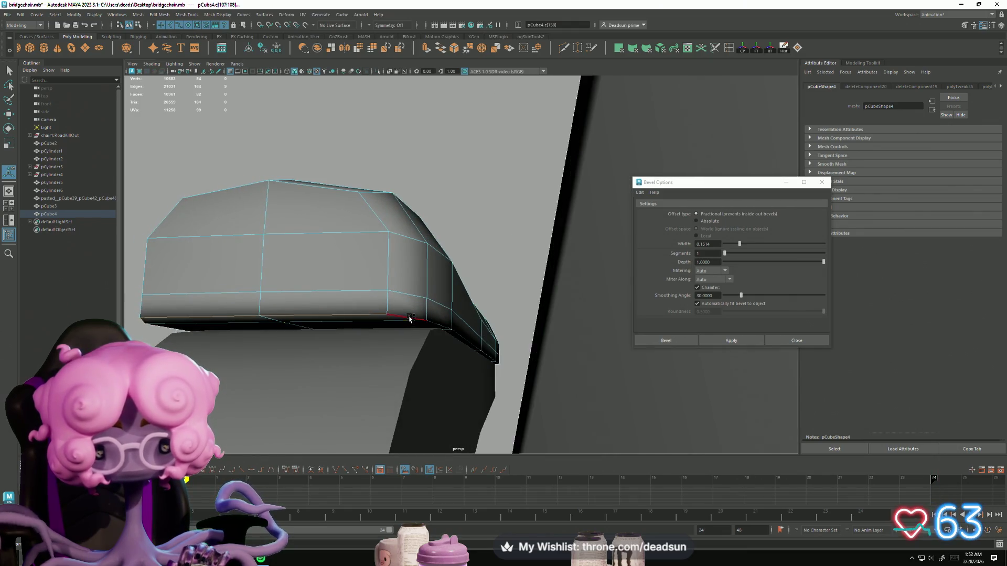
mouse_move(436, 322)
alt+mouse_down()
mouse_move(400, 383)
mouse_move(353, 349)
mouse_move(234, 341)
mouse_move(393, 343)
mouse_move(562, 367)
mouse_move(450, 342)
mouse_move(384, 257)
alt+mouse_up()
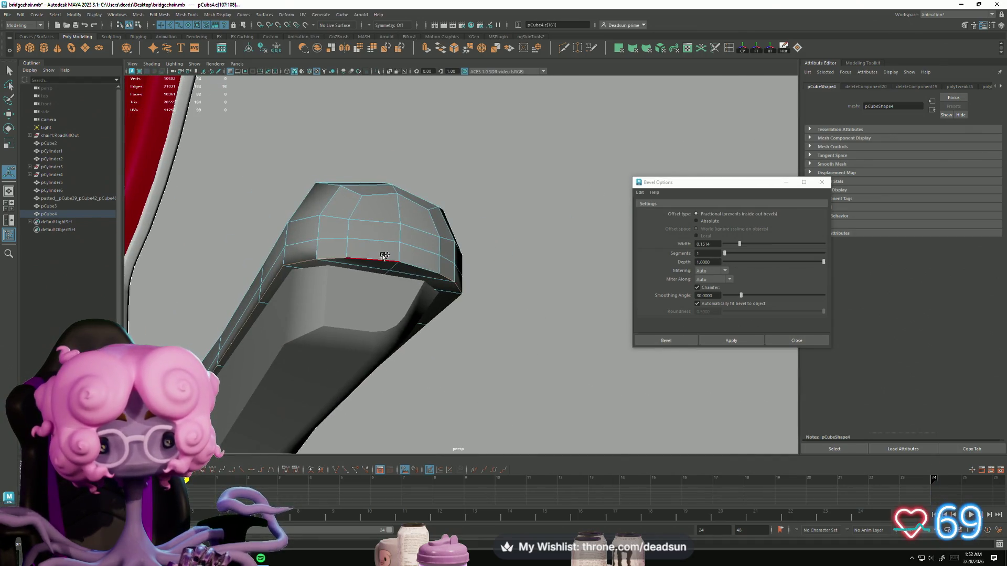
mouse_move(488, 375)
alt+mouse_down()
mouse_move(435, 359)
mouse_move(473, 372)
alt+mouse_up()
click(731, 341)
mouse_move(579, 373)
alt+mouse_down()
mouse_move(420, 367)
mouse_move(388, 383)
mouse_move(397, 389)
mouse_move(391, 381)
alt+mouse_up()
Return the armrest pad to Object Mode and assign it the existing RedPad material
right_click(387, 303)
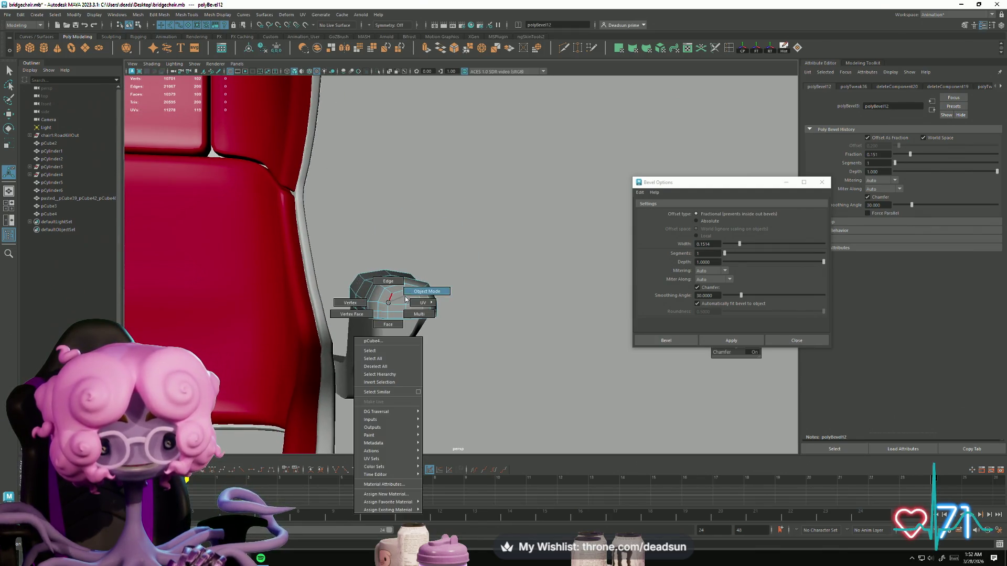
click(406, 299)
mouse_move(398, 291)
alt+mouse_down()
mouse_move(480, 327)
mouse_move(451, 294)
alt+mouse_up()
right_drag(419, 272, 487, 243)
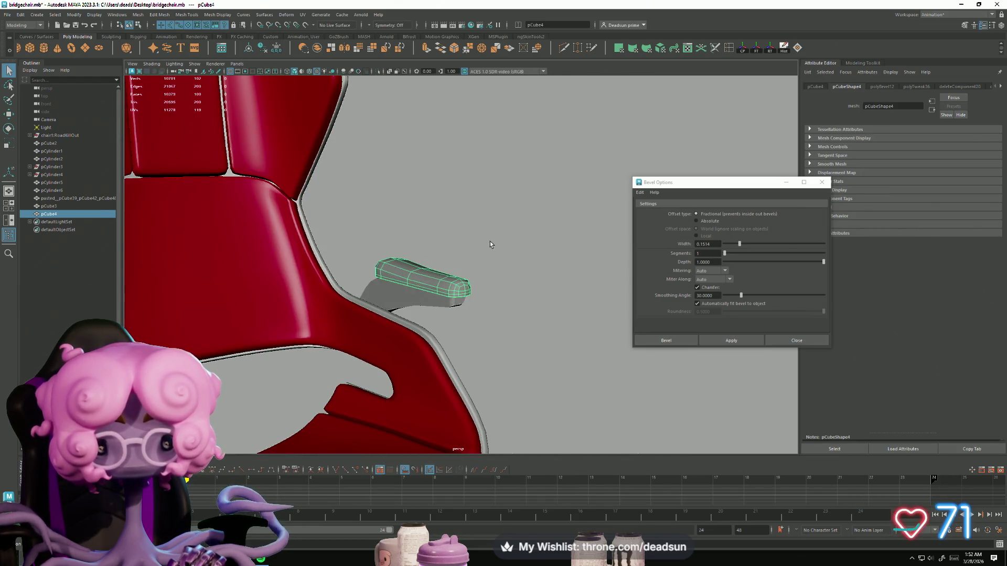
click(487, 242)
key(a)
mouse_move(367, 293)
alt+mouse_down()
mouse_move(297, 331)
mouse_move(449, 270)
alt+mouse_up()
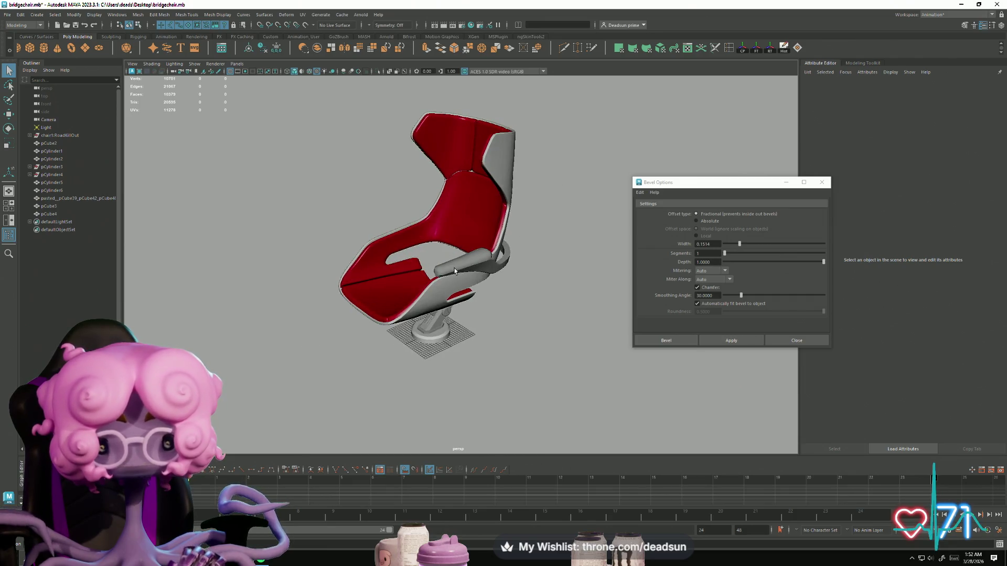
click(449, 270)
right_drag(457, 263, 467, 476)
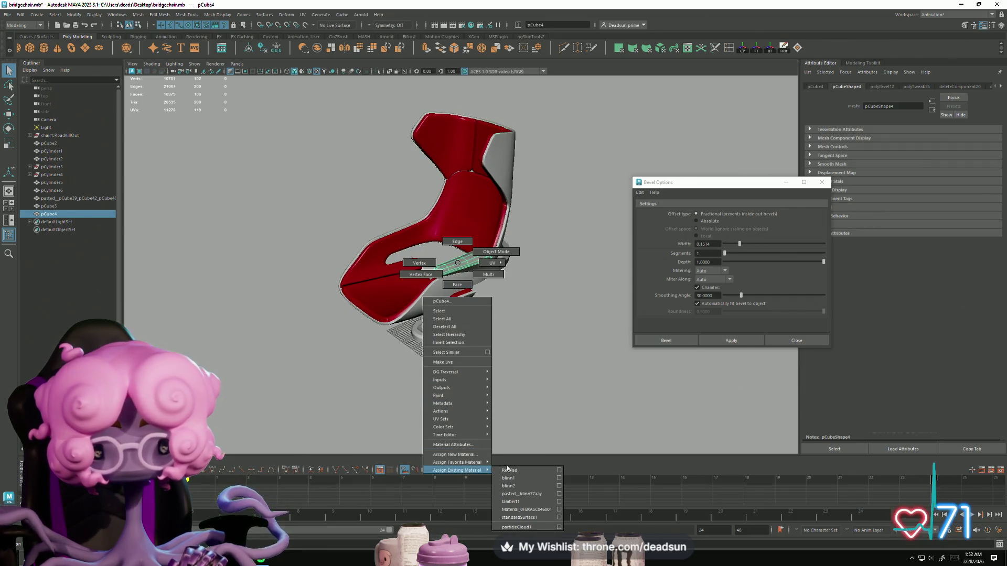
right_drag(542, 472, 542, 471)
click(505, 337)
Inspect the red pad from several angles, then select the grey armrest frame
mouse_move(505, 337)
alt+mouse_down()
mouse_move(432, 330)
mouse_move(378, 343)
mouse_move(454, 382)
mouse_move(430, 367)
alt+mouse_up()
scroll(393, 372, up, 5)
alt+drag(360, 376, 407, 378)
scroll(407, 378, up, 5)
mouse_move(465, 402)
alt+mouse_down()
mouse_move(334, 287)
mouse_move(244, 328)
mouse_move(367, 333)
alt+mouse_up()
click(250, 242)
scroll(341, 294, down, 5)
right_click(420, 298)
click(599, 228)
mouse_move(599, 228)
alt+mouse_down()
mouse_move(382, 310)
mouse_move(304, 315)
mouse_move(357, 326)
mouse_move(374, 317)
alt+mouse_up()
scroll(383, 310, down, 3)
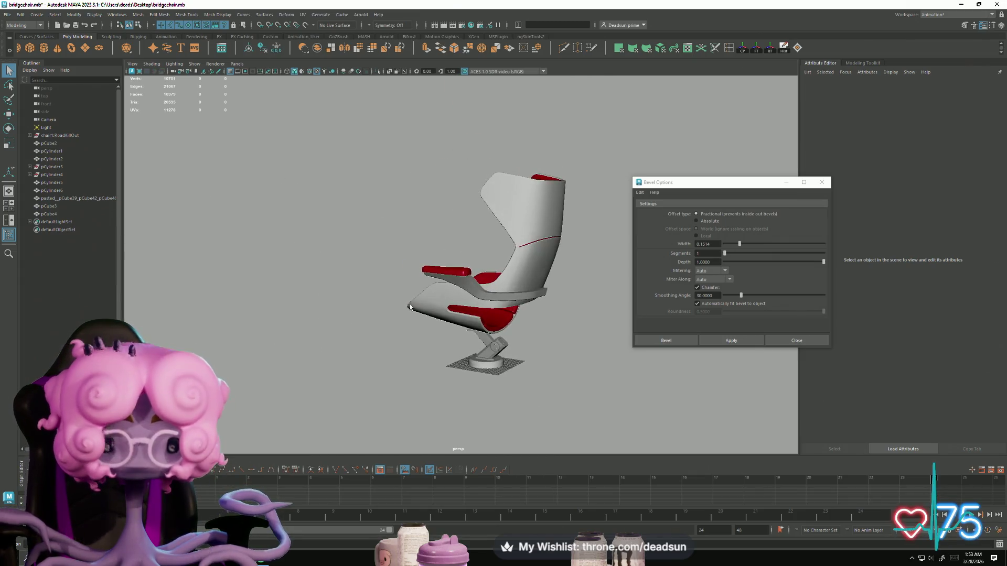
click(464, 284)
click(137, 14)
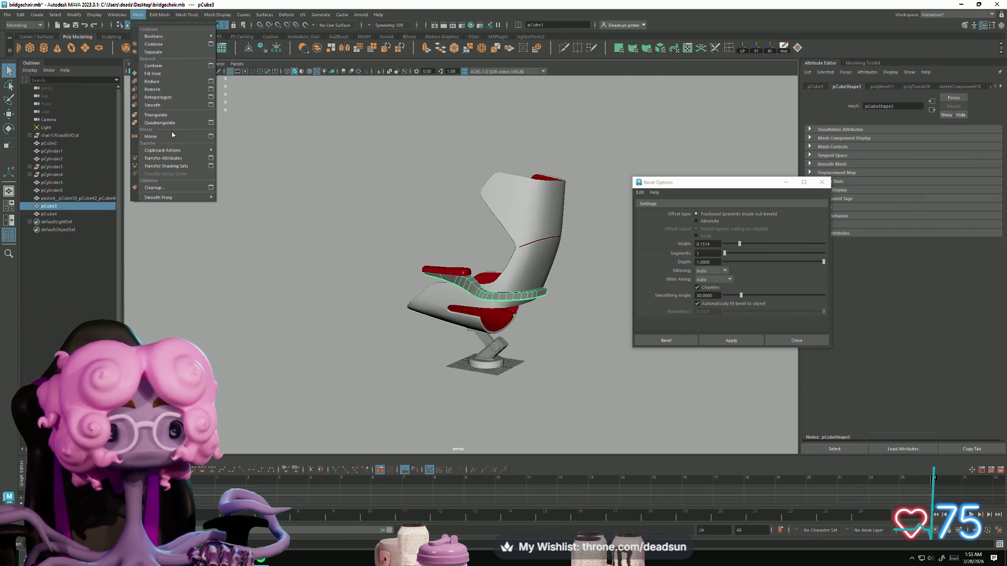
Mirror the armrest frame across the chair with Mirror Axis Position set to World
click(210, 137)
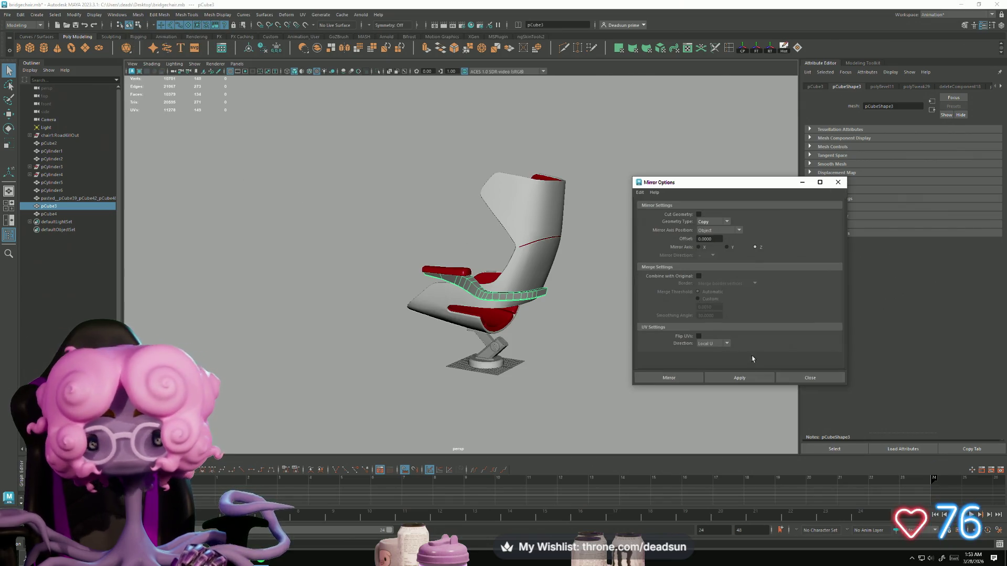
click(744, 380)
mouse_move(524, 383)
alt+mouse_down()
mouse_move(587, 380)
mouse_move(456, 378)
mouse_move(695, 262)
alt+mouse_up()
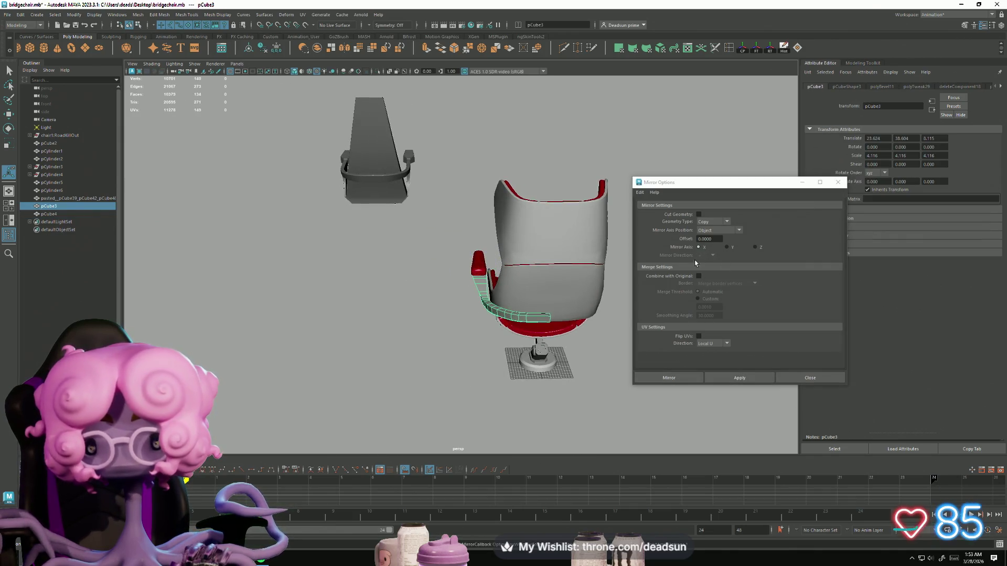
click(728, 232)
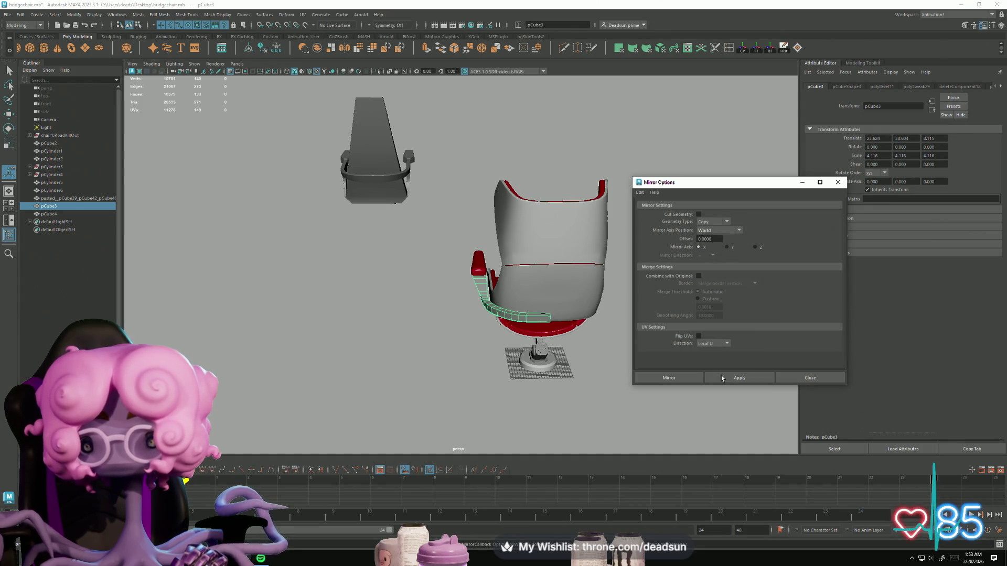
click(734, 381)
key(f)
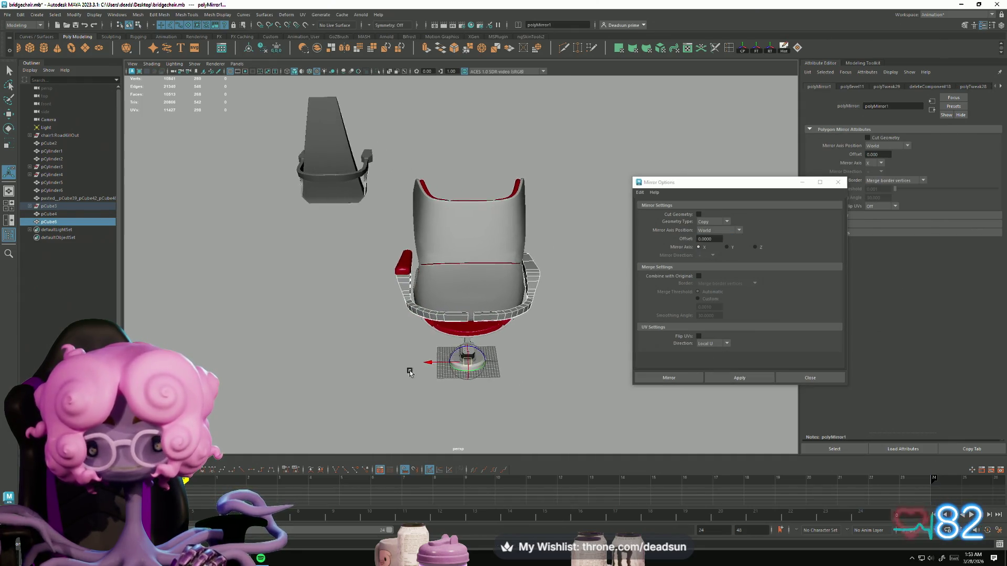
alt+drag(422, 306, 502, 327)
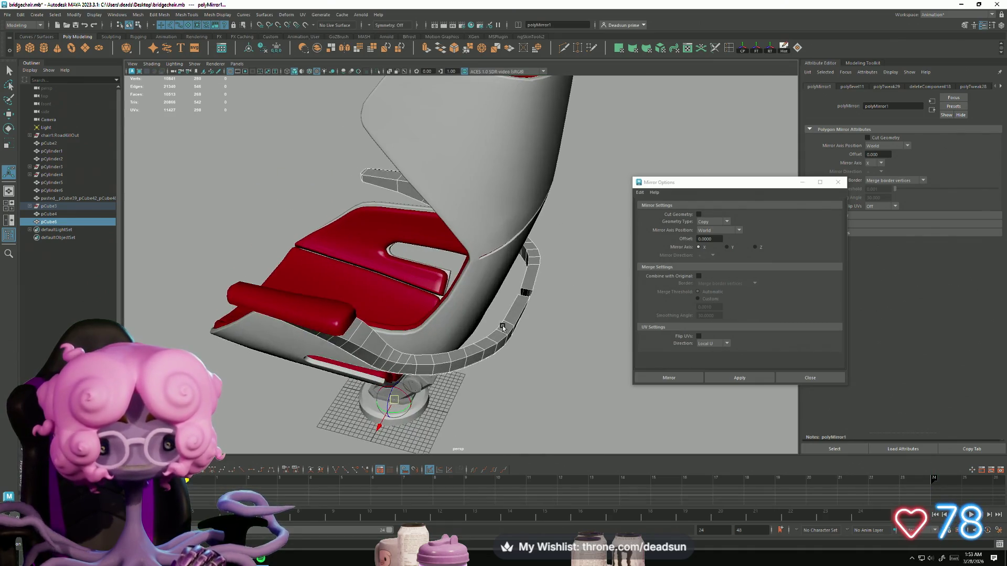
Mirror the red armrest pad to the other side of the chair
click(338, 305)
click(734, 378)
scroll(342, 339, down, 5)
mouse_move(342, 338)
alt+mouse_down()
mouse_move(407, 315)
mouse_move(284, 319)
mouse_move(293, 320)
alt+mouse_up()
Find and delete the stray mirrored chair shell
right_click(385, 312)
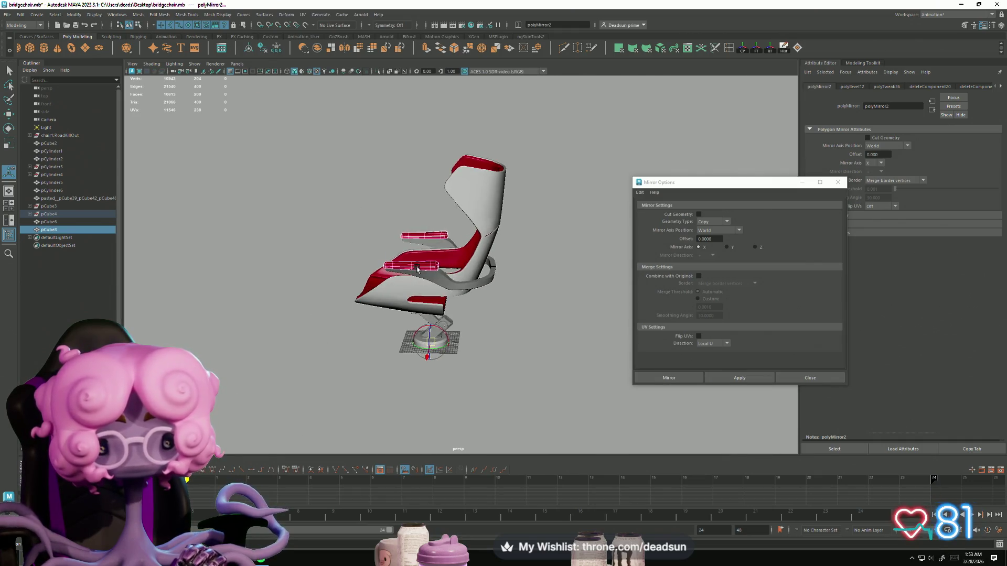
click(358, 232)
mouse_move(358, 232)
alt+mouse_down()
mouse_move(324, 357)
mouse_move(407, 371)
mouse_move(451, 333)
mouse_move(542, 331)
mouse_move(582, 294)
mouse_move(514, 332)
mouse_move(478, 332)
mouse_move(529, 345)
alt+mouse_up()
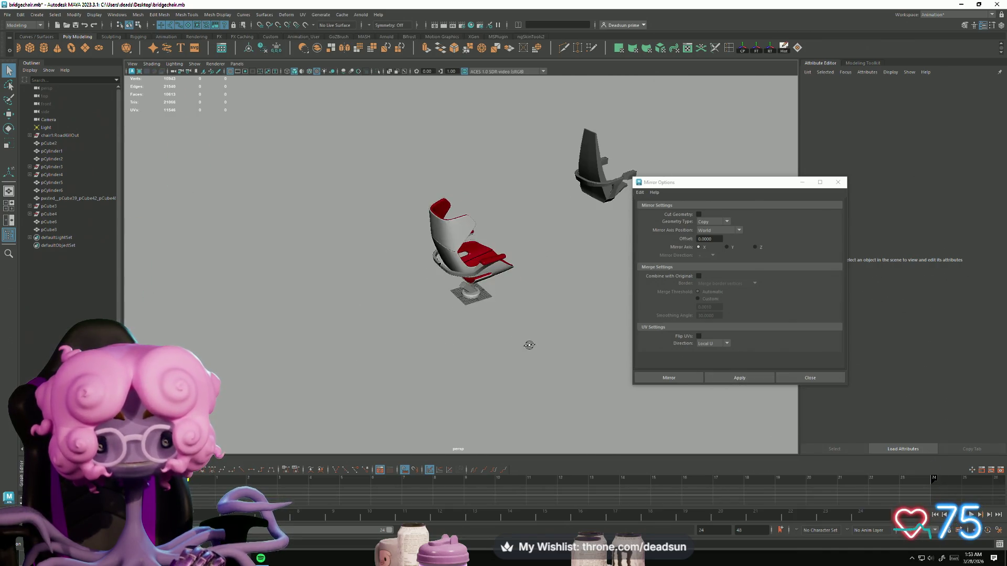
alt+drag(566, 309, 427, 352)
click(427, 269)
mouse_move(443, 306)
alt+mouse_down()
mouse_move(457, 328)
mouse_move(461, 297)
mouse_move(524, 263)
mouse_move(550, 273)
mouse_move(474, 274)
mouse_move(442, 292)
alt+mouse_up()
key(Delete)
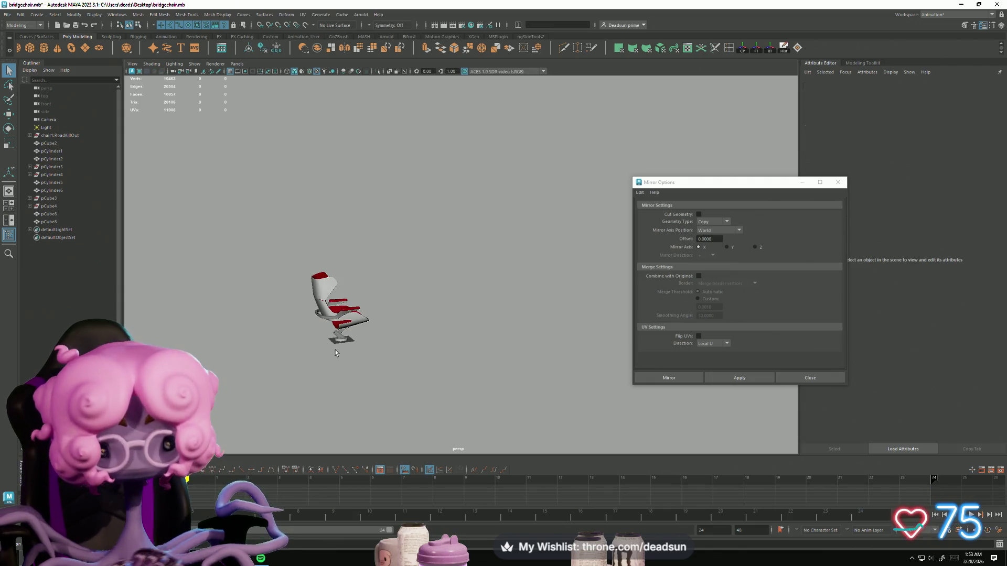
alt+drag(316, 353, 354, 341)
Combine the left and right halves of the curved rail into one object
mouse_move(354, 341)
alt+right_down()
mouse_move(387, 400)
mouse_move(424, 383)
mouse_move(461, 364)
mouse_move(411, 341)
mouse_move(438, 298)
alt+right_up()
click(438, 297)
shift+click(332, 291)
right_drag(330, 291, 346, 245)
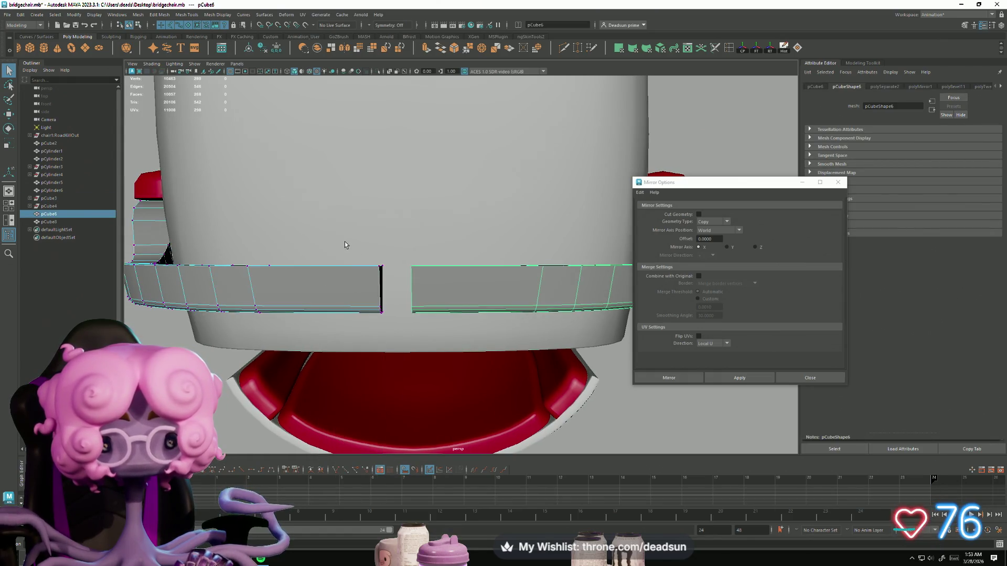
click(329, 303)
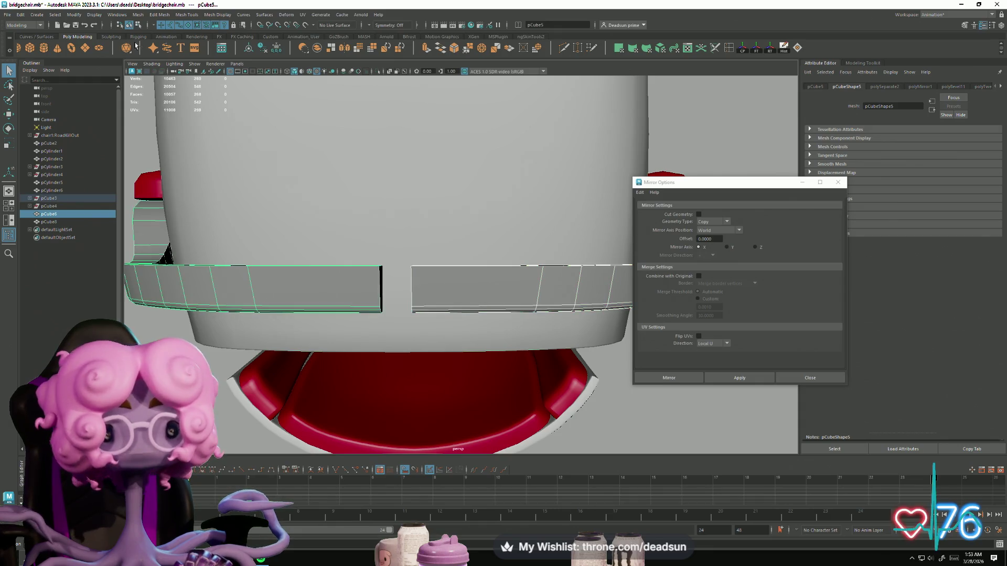
click(139, 15)
click(154, 44)
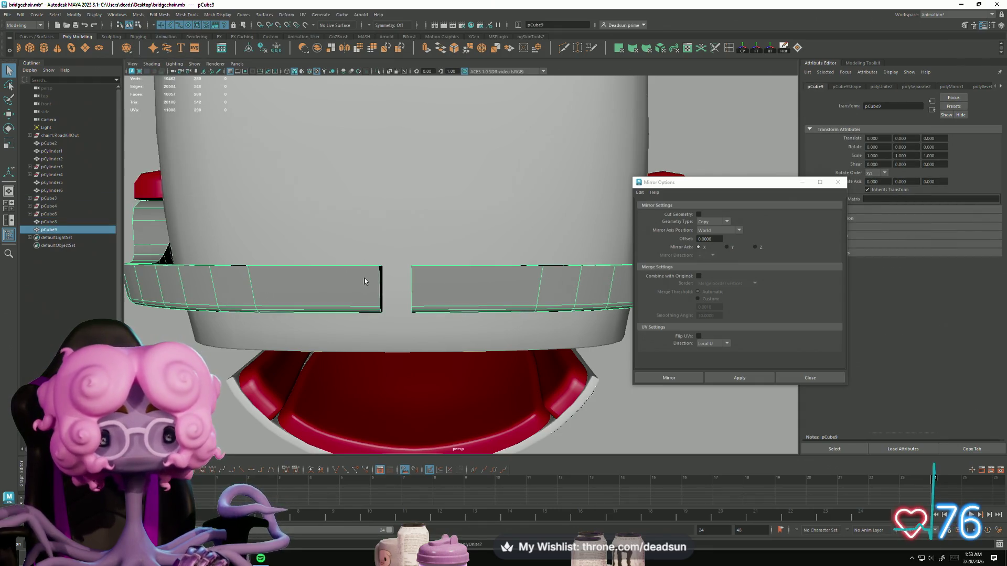
Weld the vertices at the rail's centre gap together with Merge (Ctrl+M)
drag(345, 250, 446, 341)
key(r)
key(f)
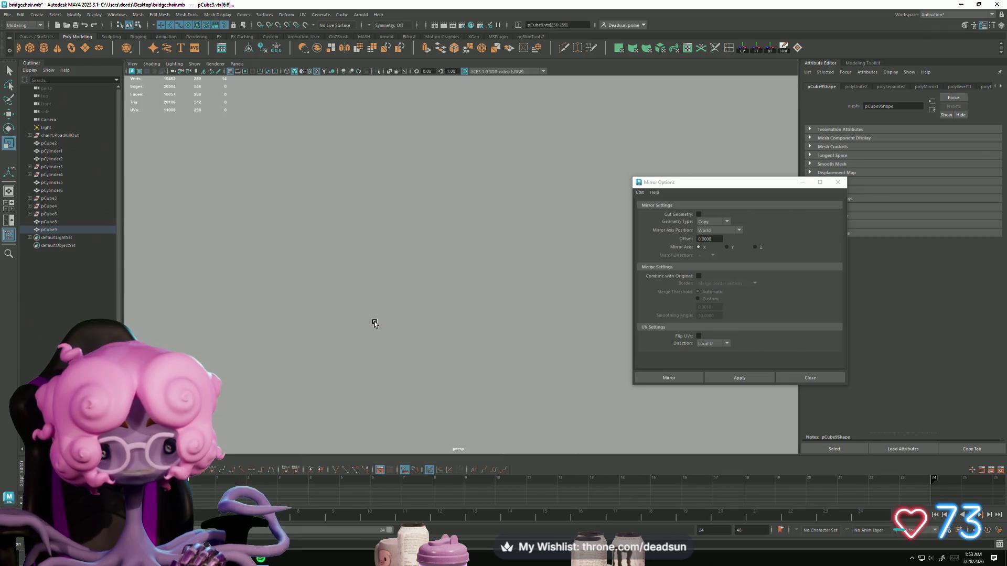
scroll(414, 342, down, 5)
scroll(407, 334, up, 6)
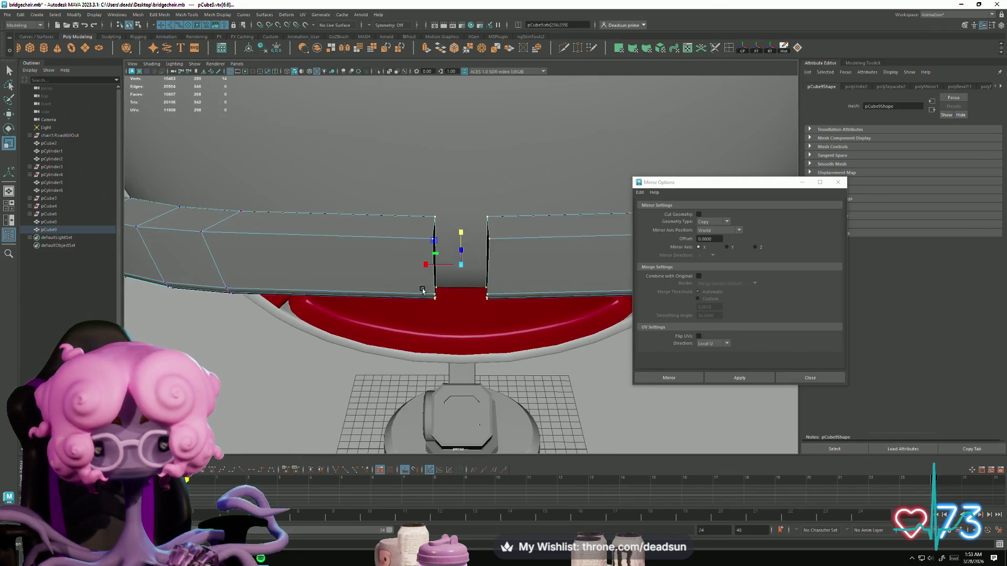
mouse_move(557, 315)
alt+mouse_down()
mouse_move(332, 337)
mouse_move(235, 58)
alt+mouse_up()
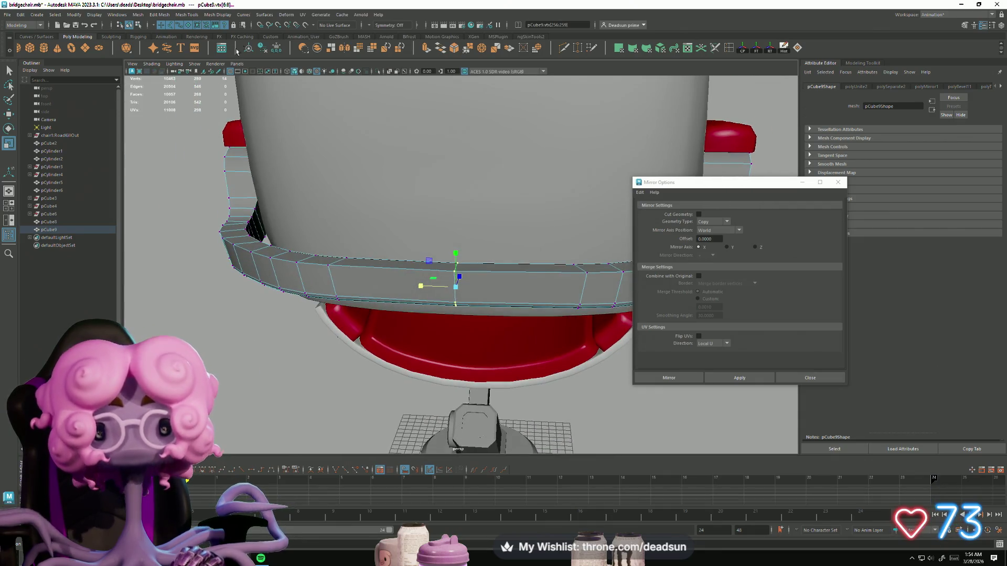
right_drag(315, 272, 247, 319)
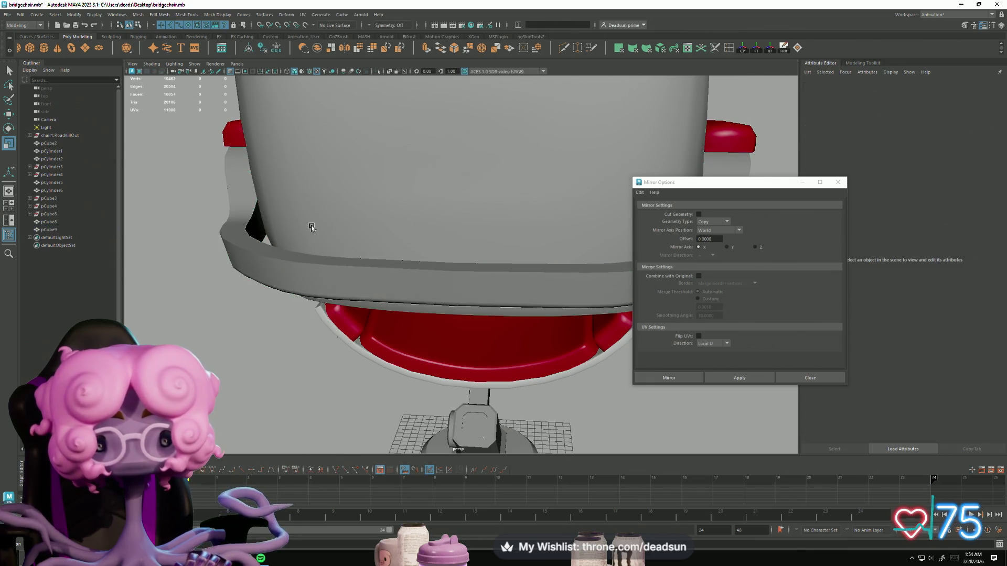
click(459, 278)
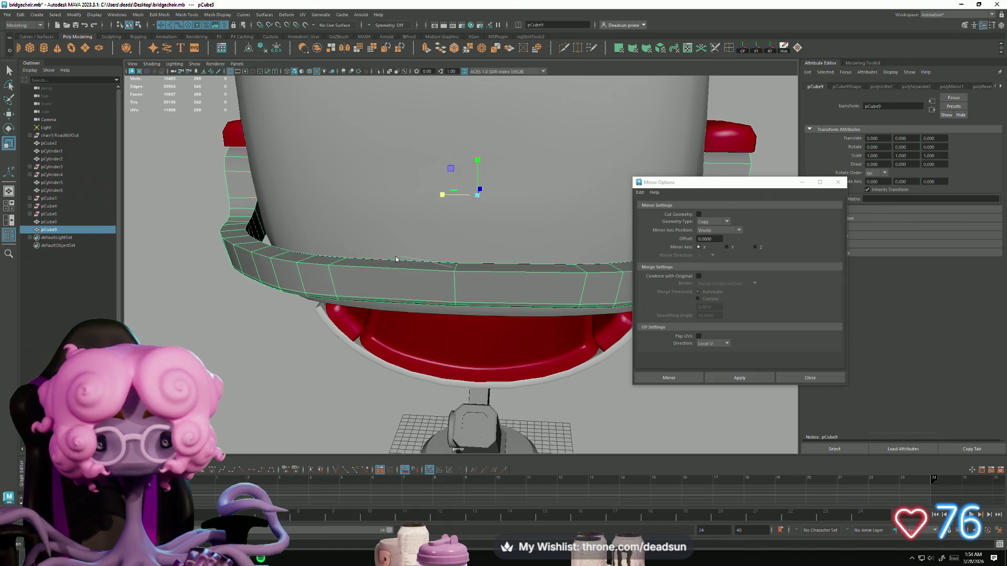
key(F9)
drag(474, 314, 450, 244)
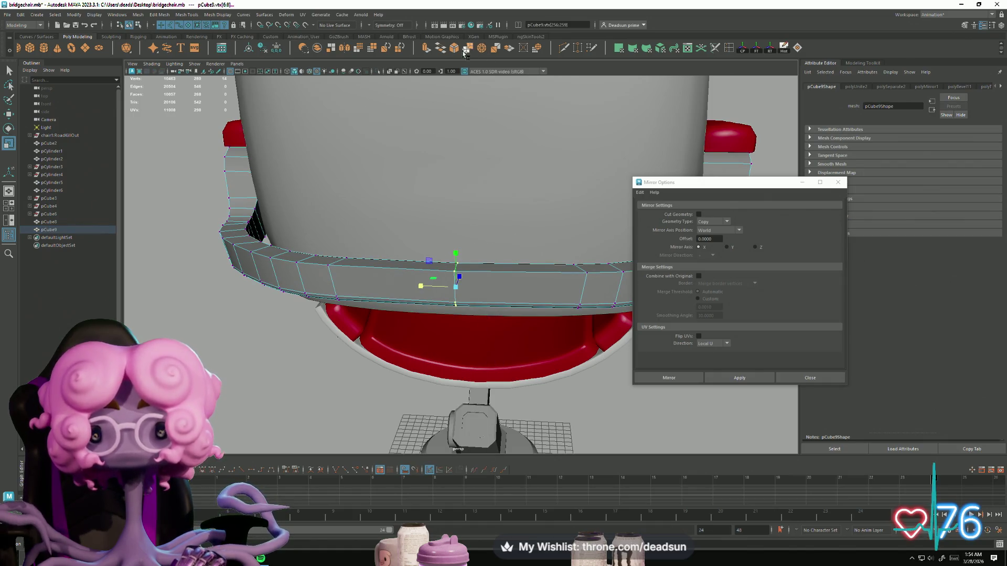
key(ctrl+m)
Select the vertical seam edge on the merged rail in edge mode
mouse_move(429, 252)
alt+mouse_down()
mouse_move(408, 263)
mouse_move(475, 317)
mouse_move(443, 292)
alt+mouse_up()
key(q)
key(F10)
click(453, 307)
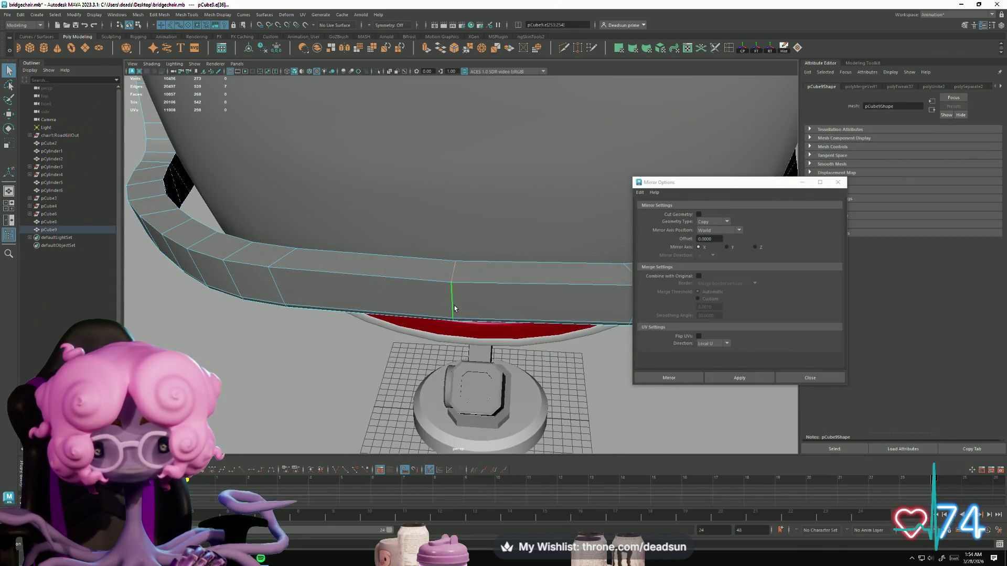
click(116, 17)
mouse_move(152, 17)
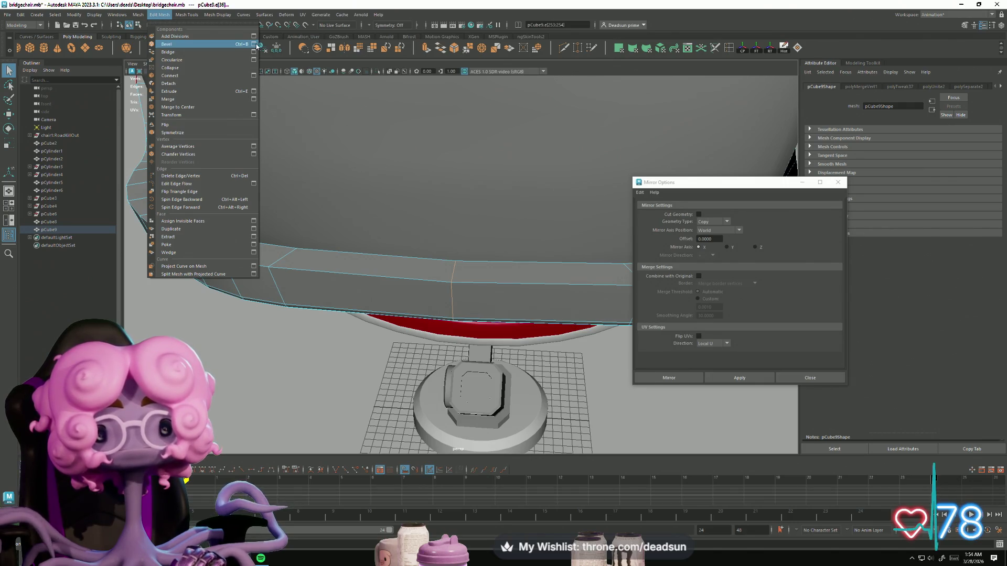
Bevel the rail edges with width 0.3586 and 3 segments, then inspect the result
click(254, 44)
drag(758, 246, 760, 245)
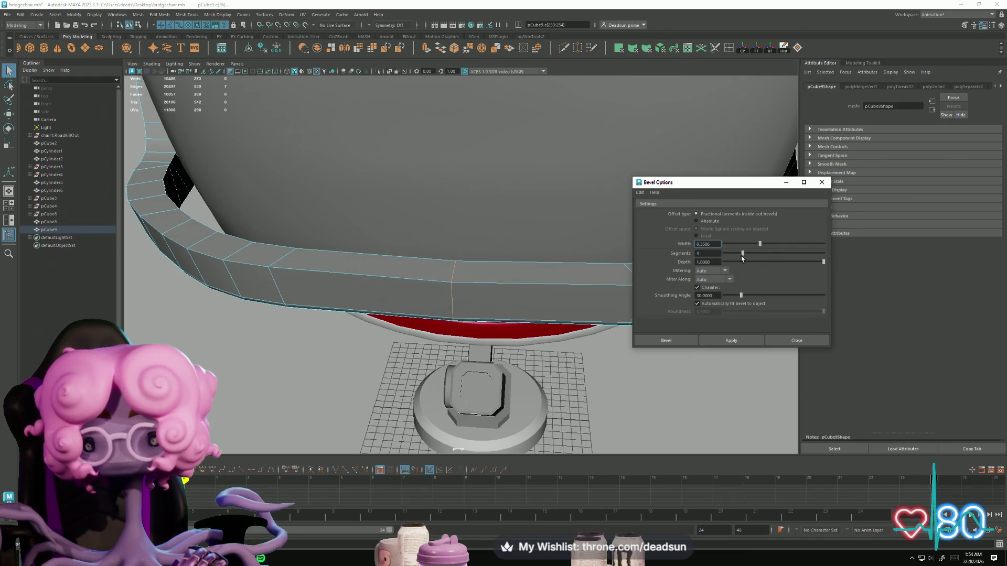
click(742, 344)
mouse_move(524, 336)
alt+mouse_down()
mouse_move(343, 331)
mouse_move(383, 331)
mouse_move(455, 307)
alt+mouse_up()
right_click(455, 307)
click(528, 265)
mouse_move(528, 265)
alt+mouse_down()
mouse_move(415, 227)
mouse_move(417, 306)
mouse_move(390, 295)
mouse_move(535, 295)
mouse_move(484, 298)
mouse_move(511, 294)
mouse_move(483, 289)
alt+mouse_up()
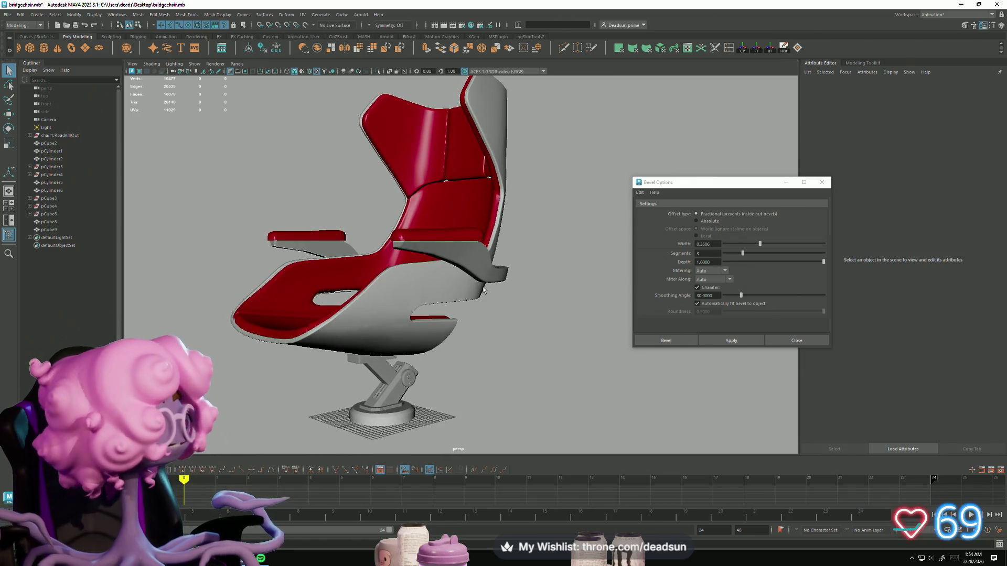